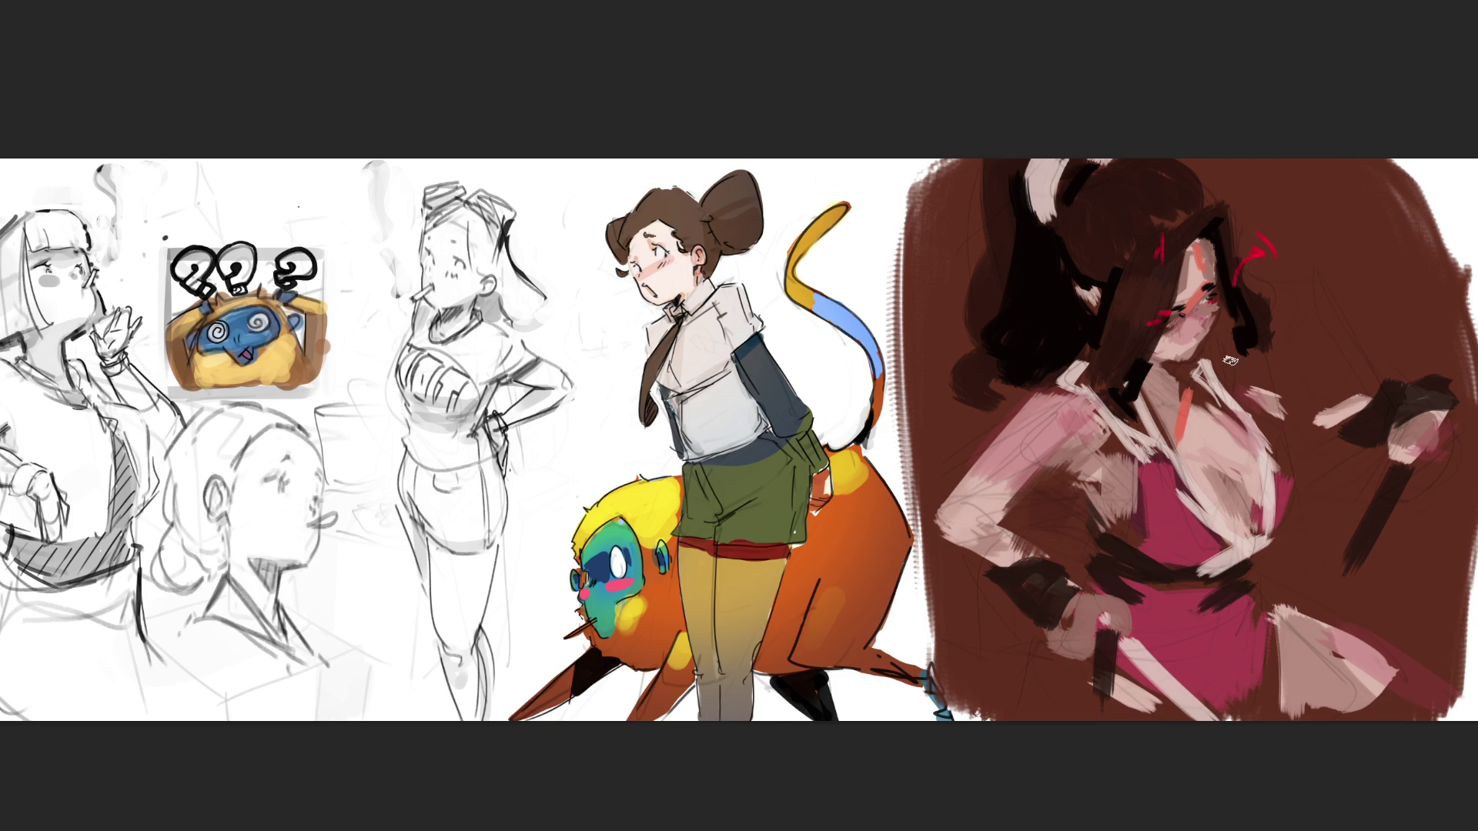
- Paint dark translucent shadow strokes over the face and neck, dress, wrist, waist, hip and hand
left_click_drag(1190, 254, 1174, 312)
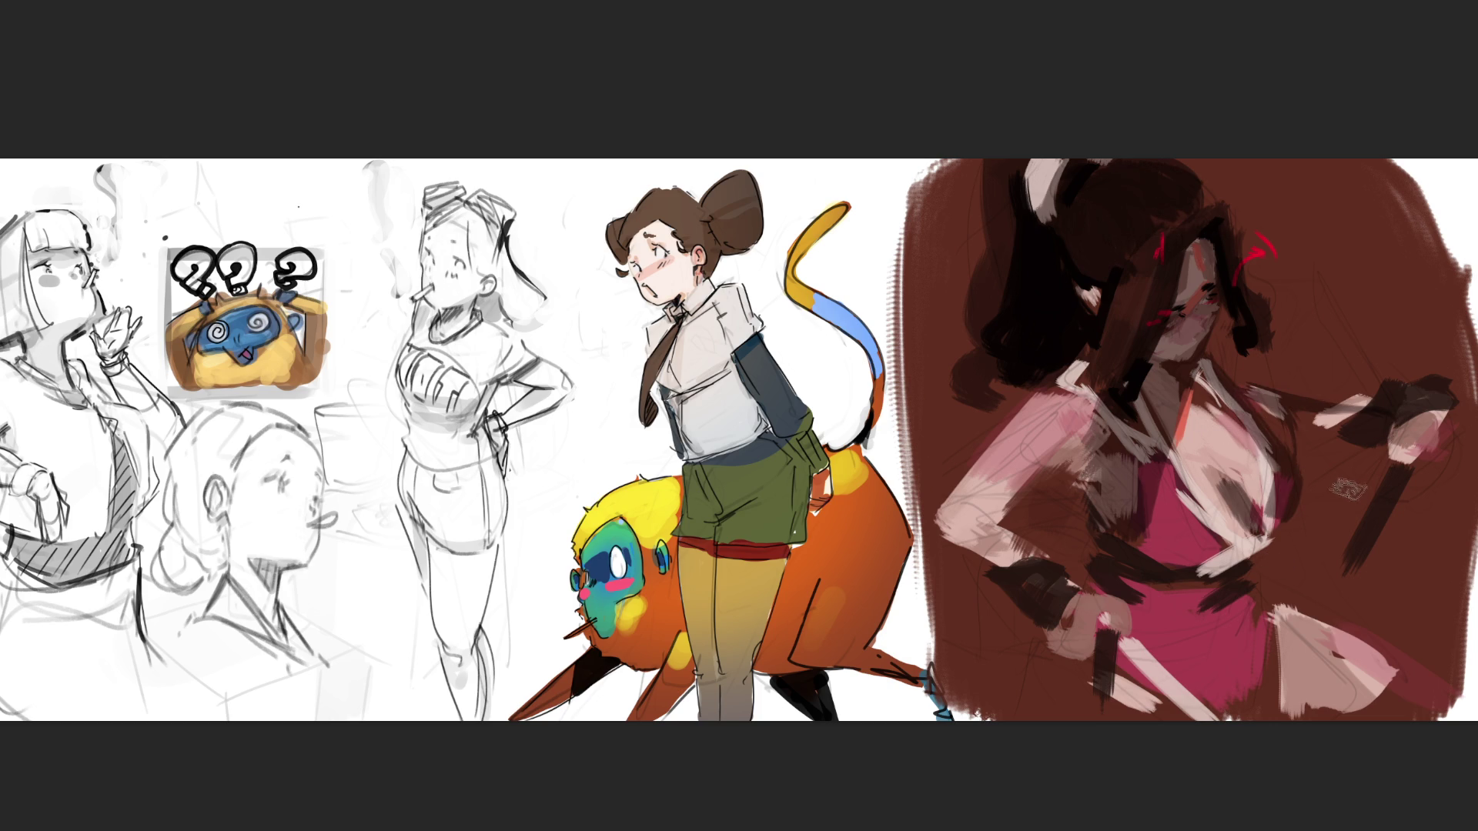
mouse_move(1263, 555)
left_mouse_down()
mouse_move(1178, 608)
mouse_move(1262, 647)
mouse_move(1278, 631)
mouse_move(1332, 693)
mouse_move(1364, 679)
left_mouse_up()
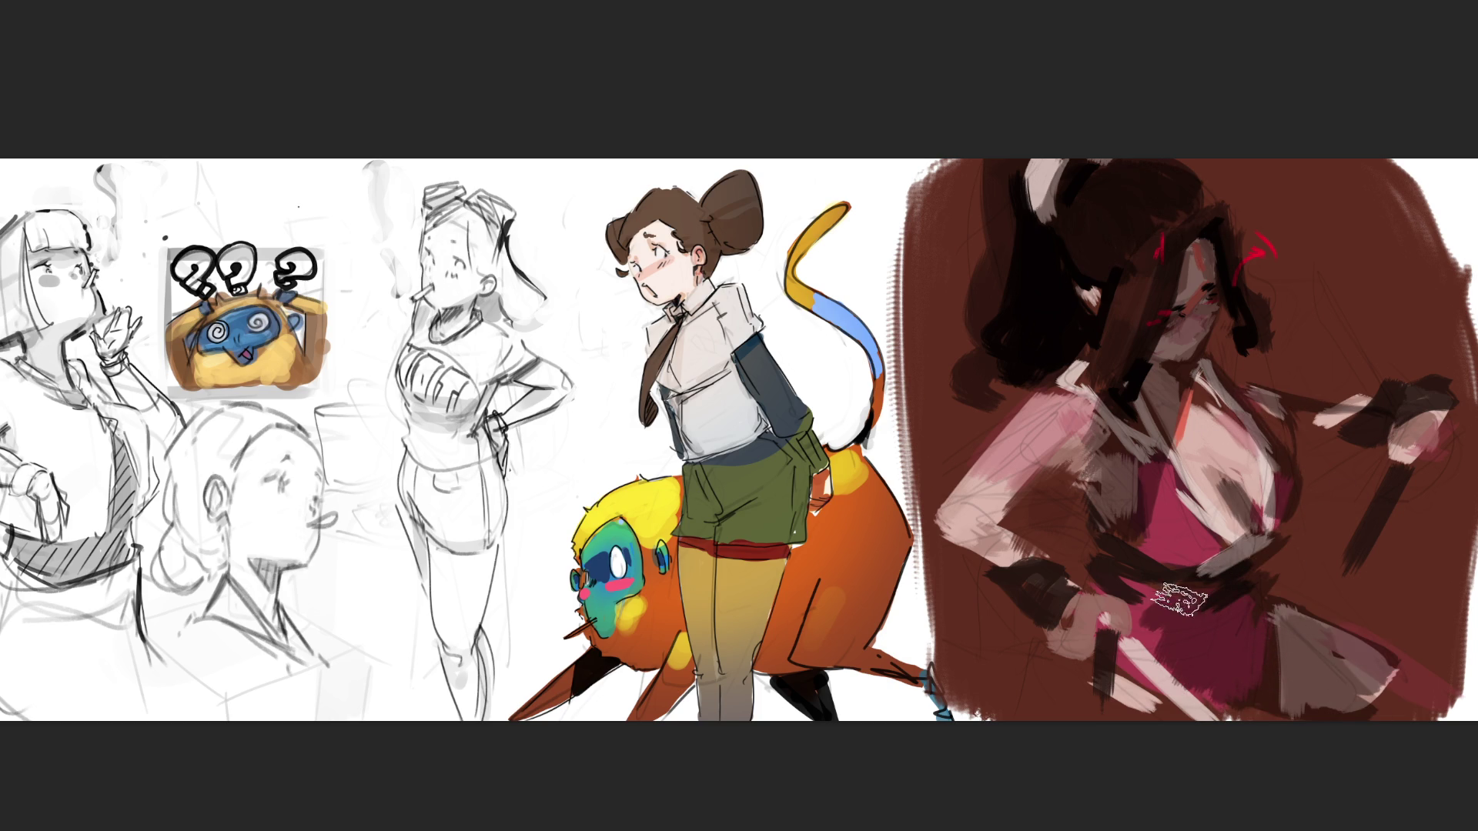
mouse_move(1009, 538)
left_mouse_down()
mouse_move(1036, 562)
mouse_move(1085, 412)
left_mouse_up()
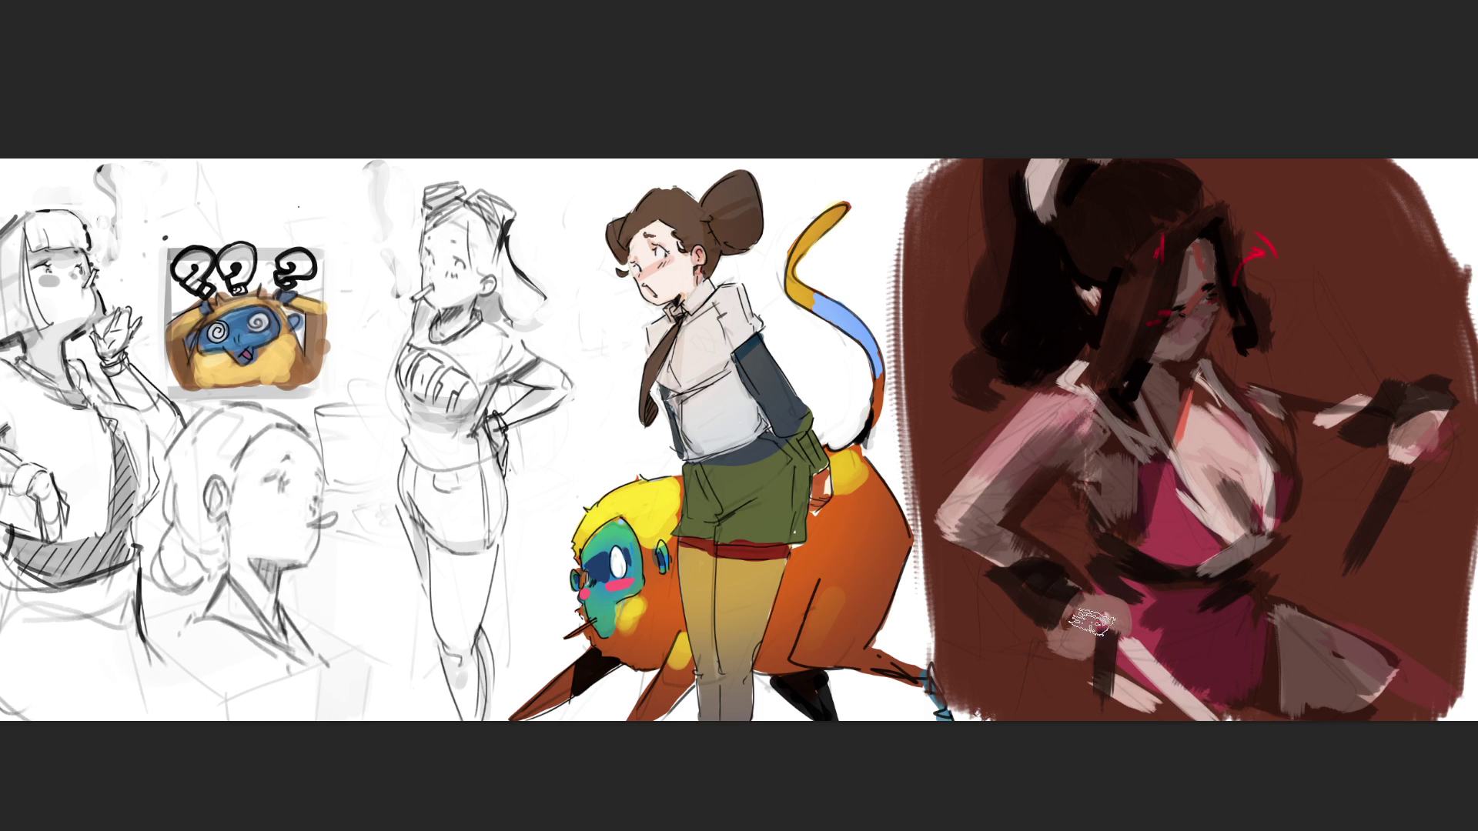
mouse_move(1115, 545)
left_mouse_down()
mouse_move(1125, 679)
mouse_move(1136, 545)
mouse_move(1197, 679)
left_mouse_up()
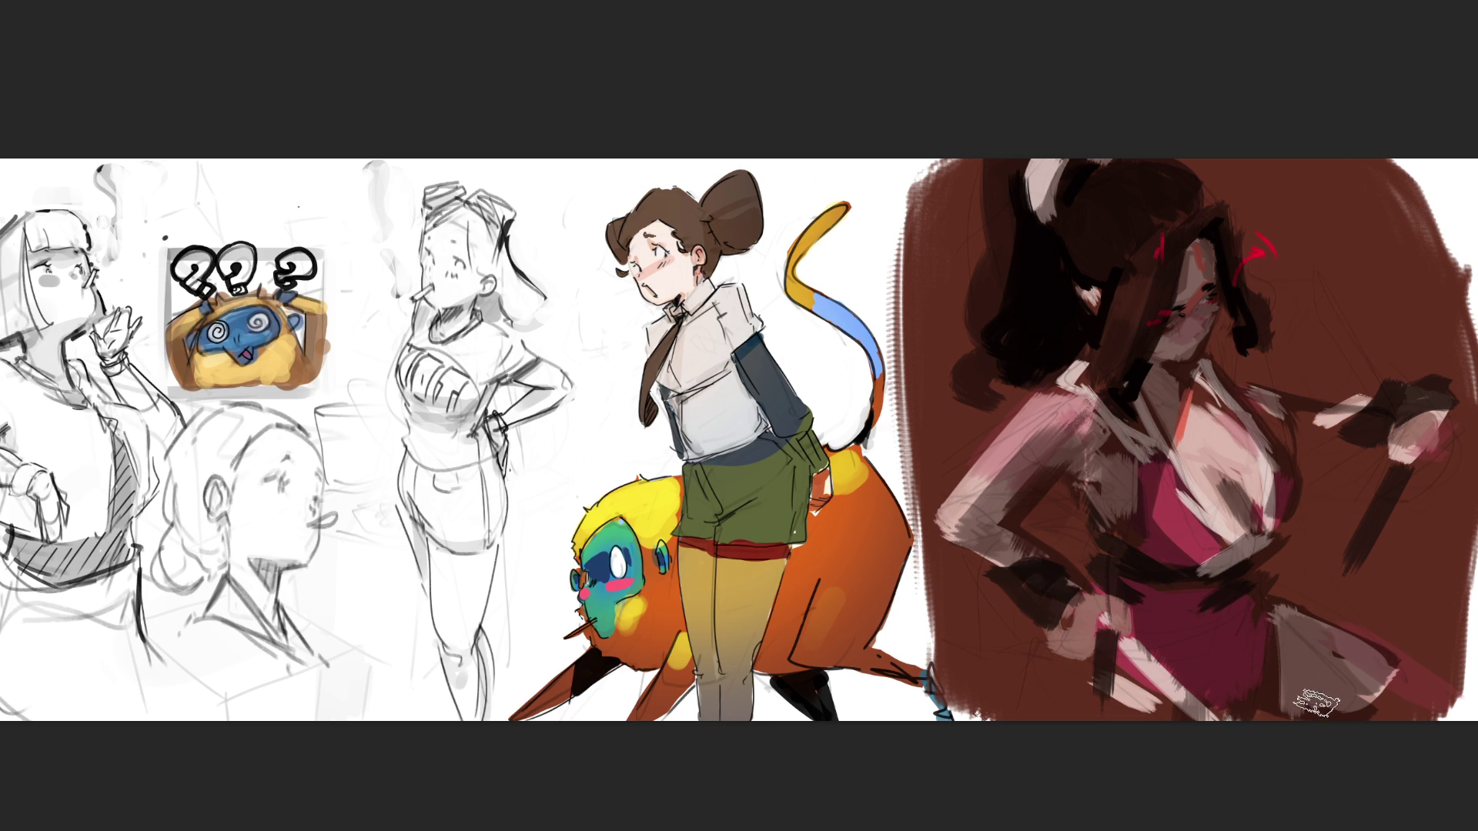
mouse_move(1403, 374)
left_mouse_down()
mouse_move(1378, 469)
mouse_move(1339, 404)
left_mouse_up()
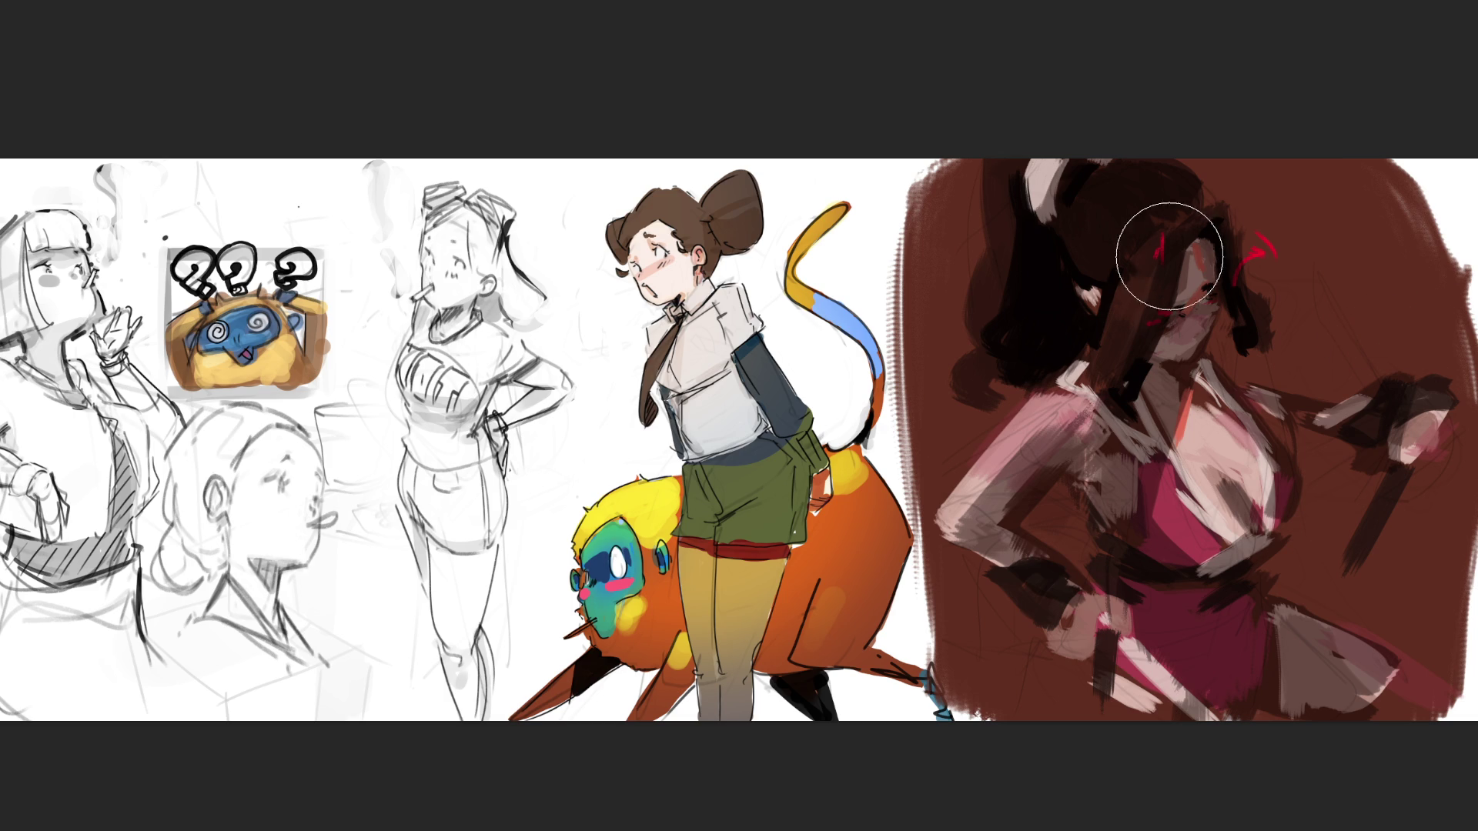
- Brush a warm red glow over the chest, shoulder, lower figure and upper hair, with dark hair and hip strokes
left_click_drag(1224, 400, 1228, 431)
left_click_drag(1078, 400, 1047, 415)
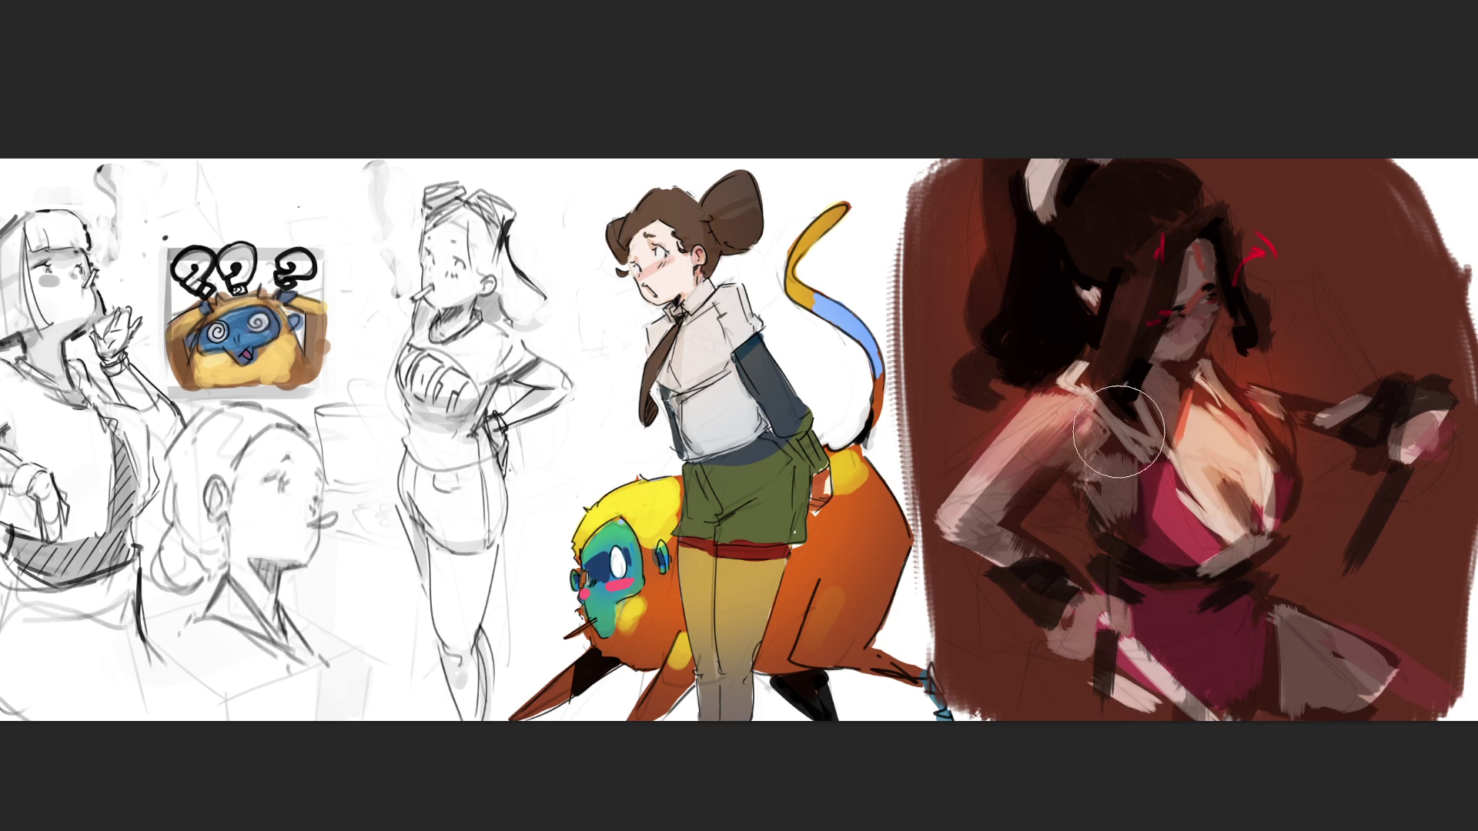
left_click_drag(1334, 616, 1358, 653)
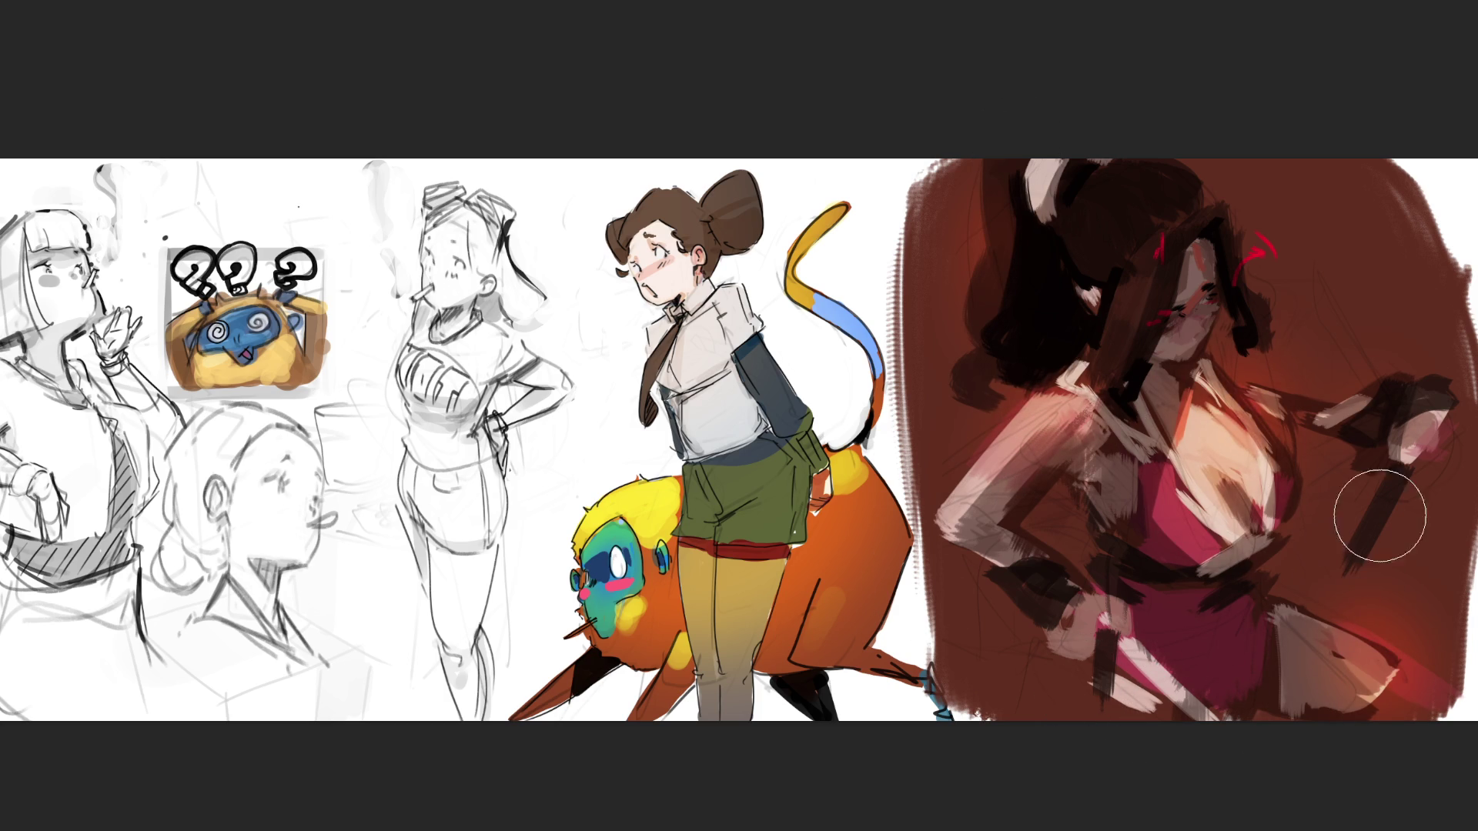
mouse_move(1029, 217)
left_mouse_down()
mouse_move(977, 188)
mouse_move(1032, 202)
left_mouse_up()
left_click_drag(1128, 289, 1097, 381)
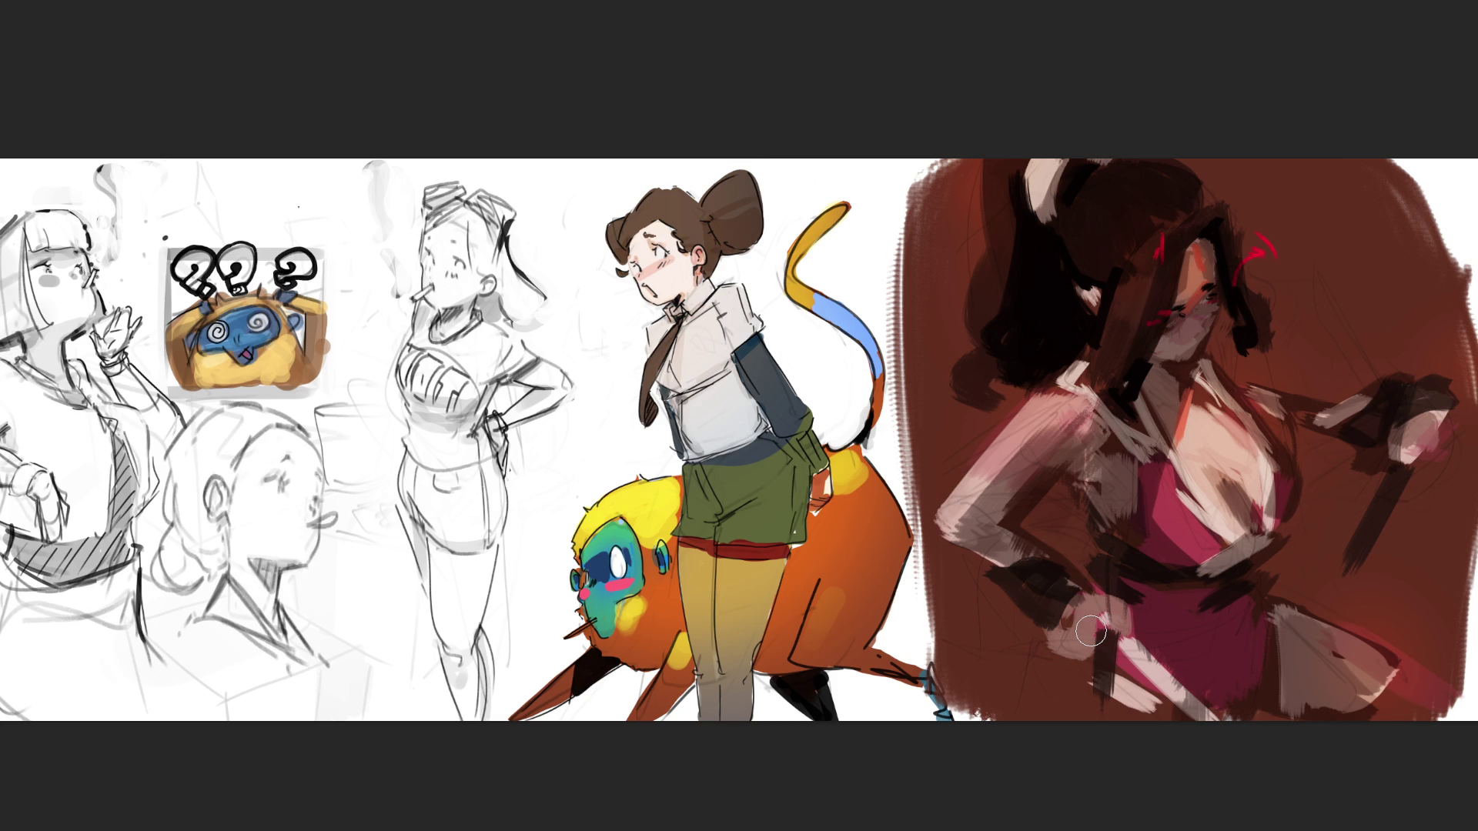
left_click_drag(1091, 632, 1107, 655)
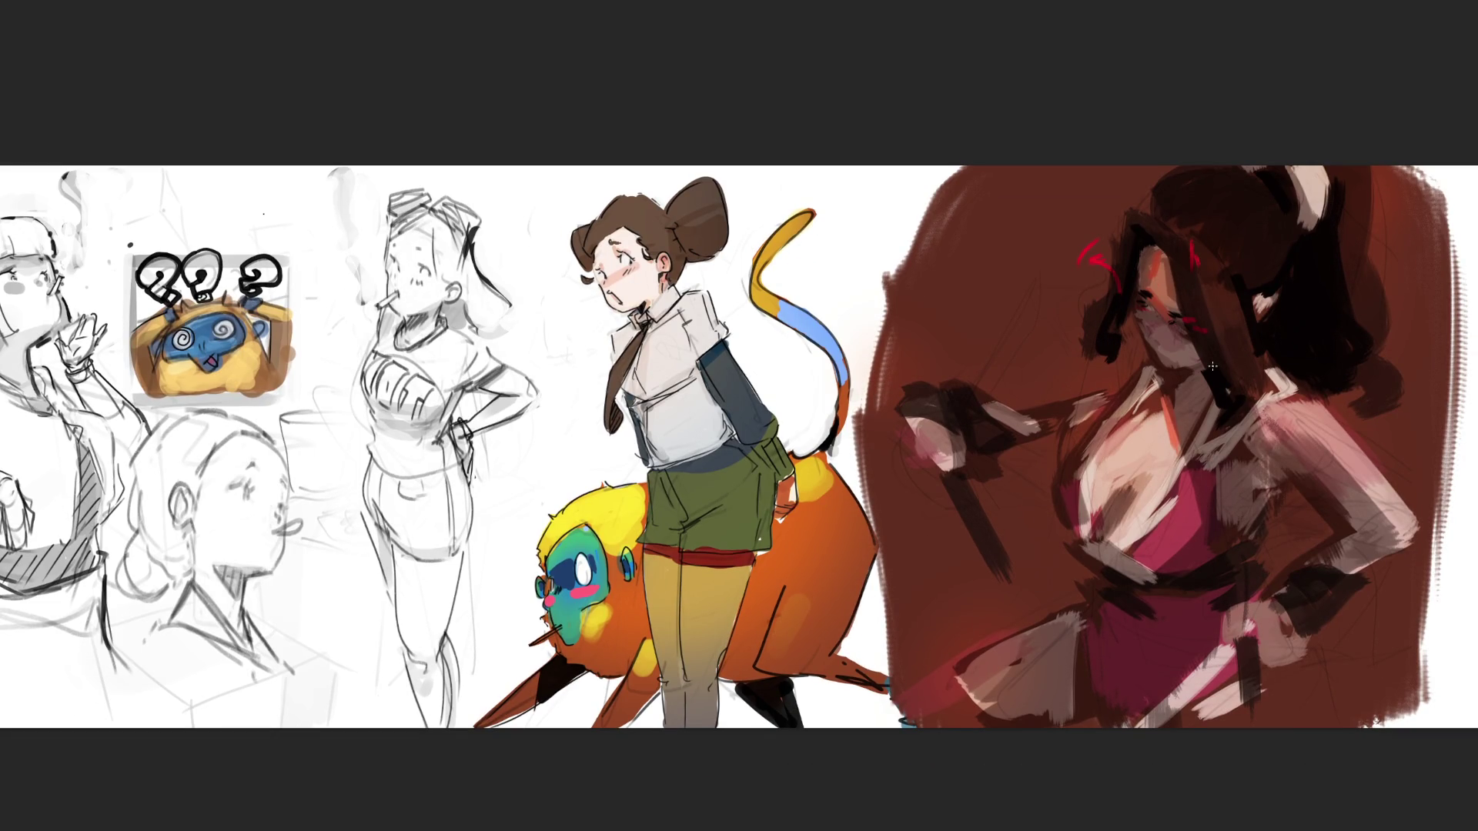
- Add light highlights to the shoulder edge, chest and hair, then paint over the hair highlight in dark brown
mouse_move(1300, 402)
left_mouse_down()
mouse_move(1316, 400)
mouse_move(1424, 522)
left_mouse_up()
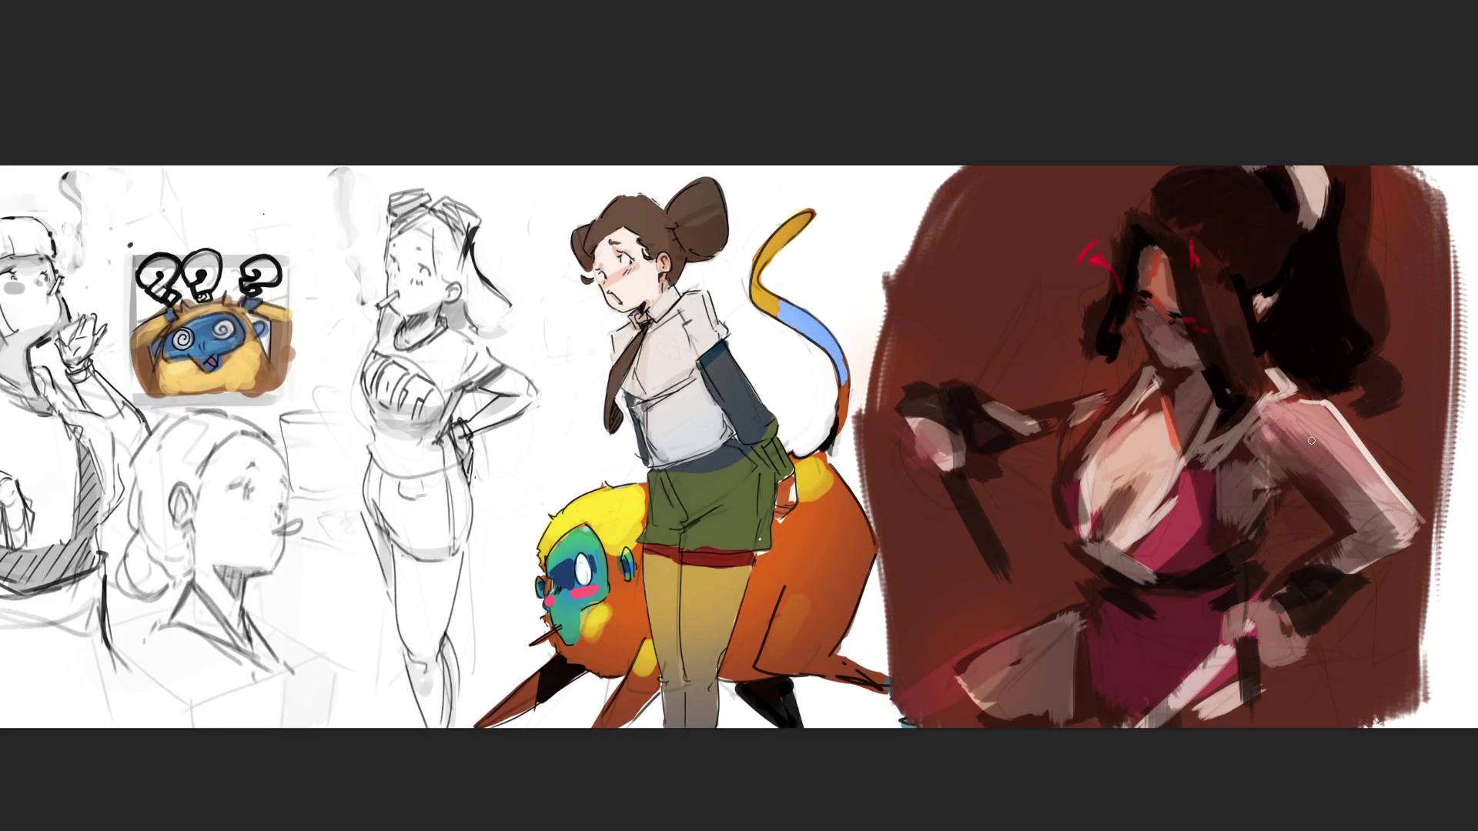
left_click_drag(1117, 462, 1107, 477)
left_click_drag(1255, 299, 1283, 284)
left_click_drag(1277, 316, 1280, 299)
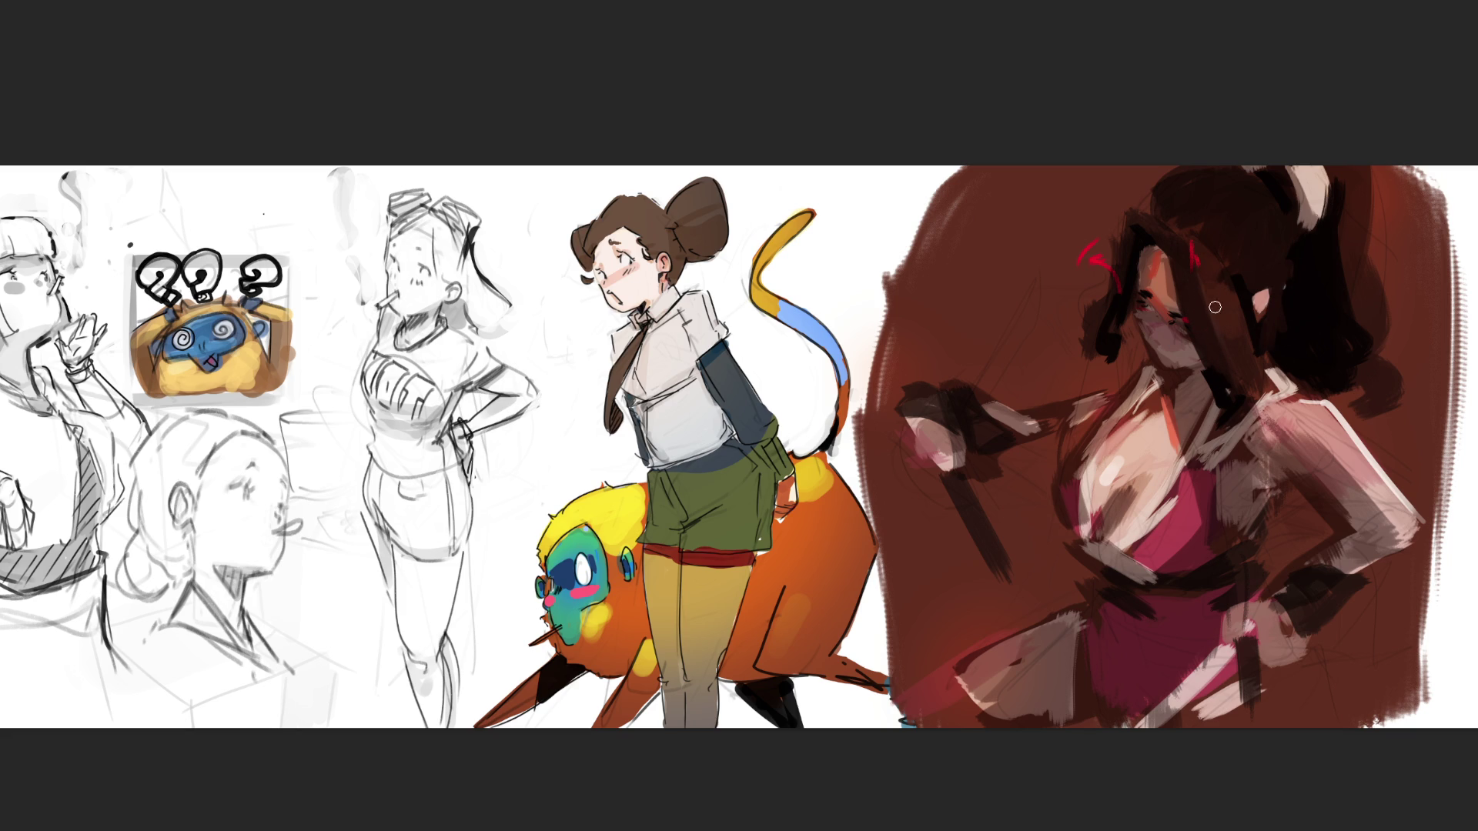
- Darken the hair beside the face and the eye area, lighten the forehead, highlight the eye, and shade the neck
left_click_drag(1213, 268, 1231, 298)
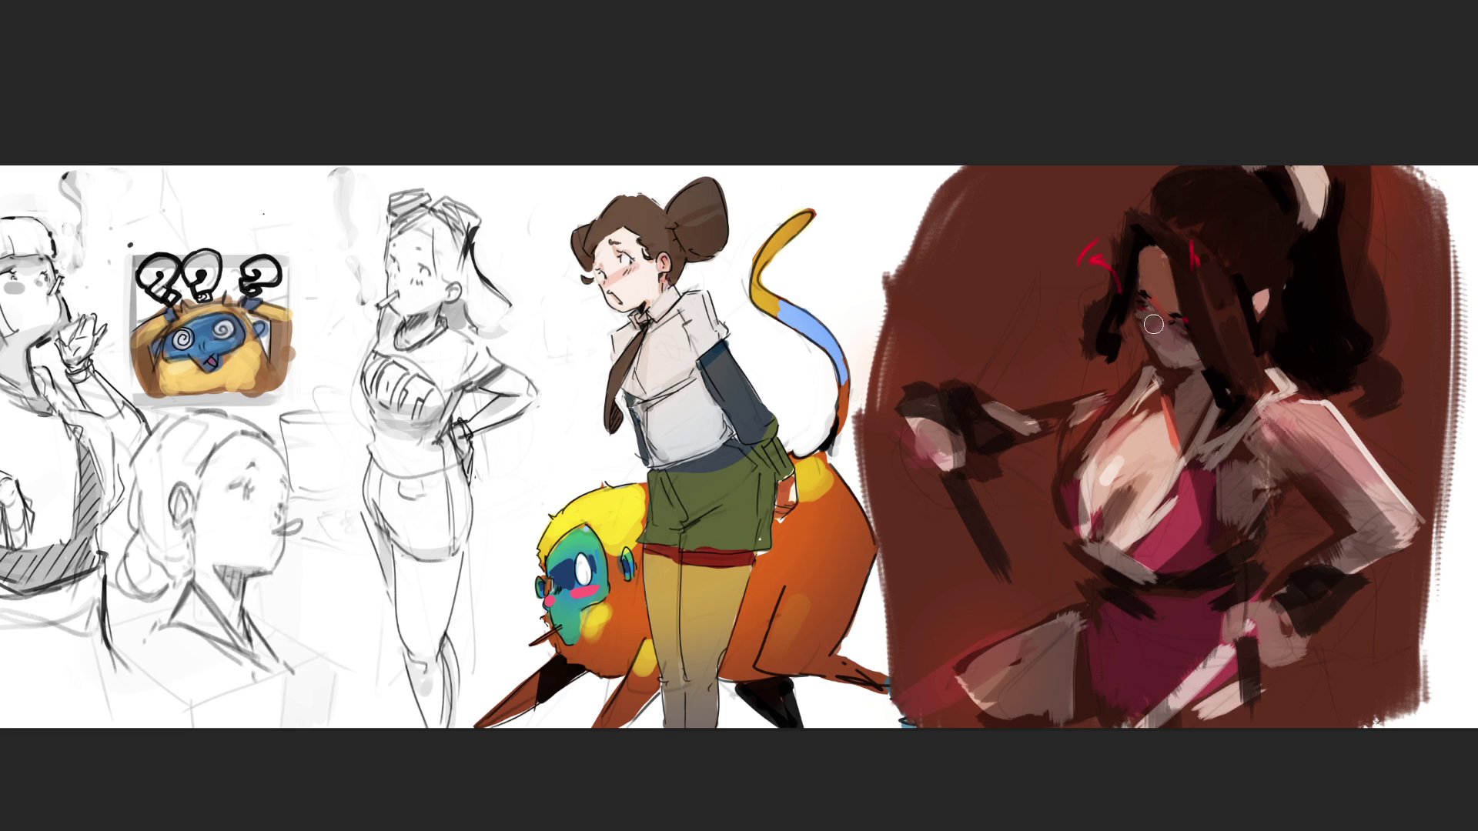
left_click_drag(1185, 324, 1199, 343)
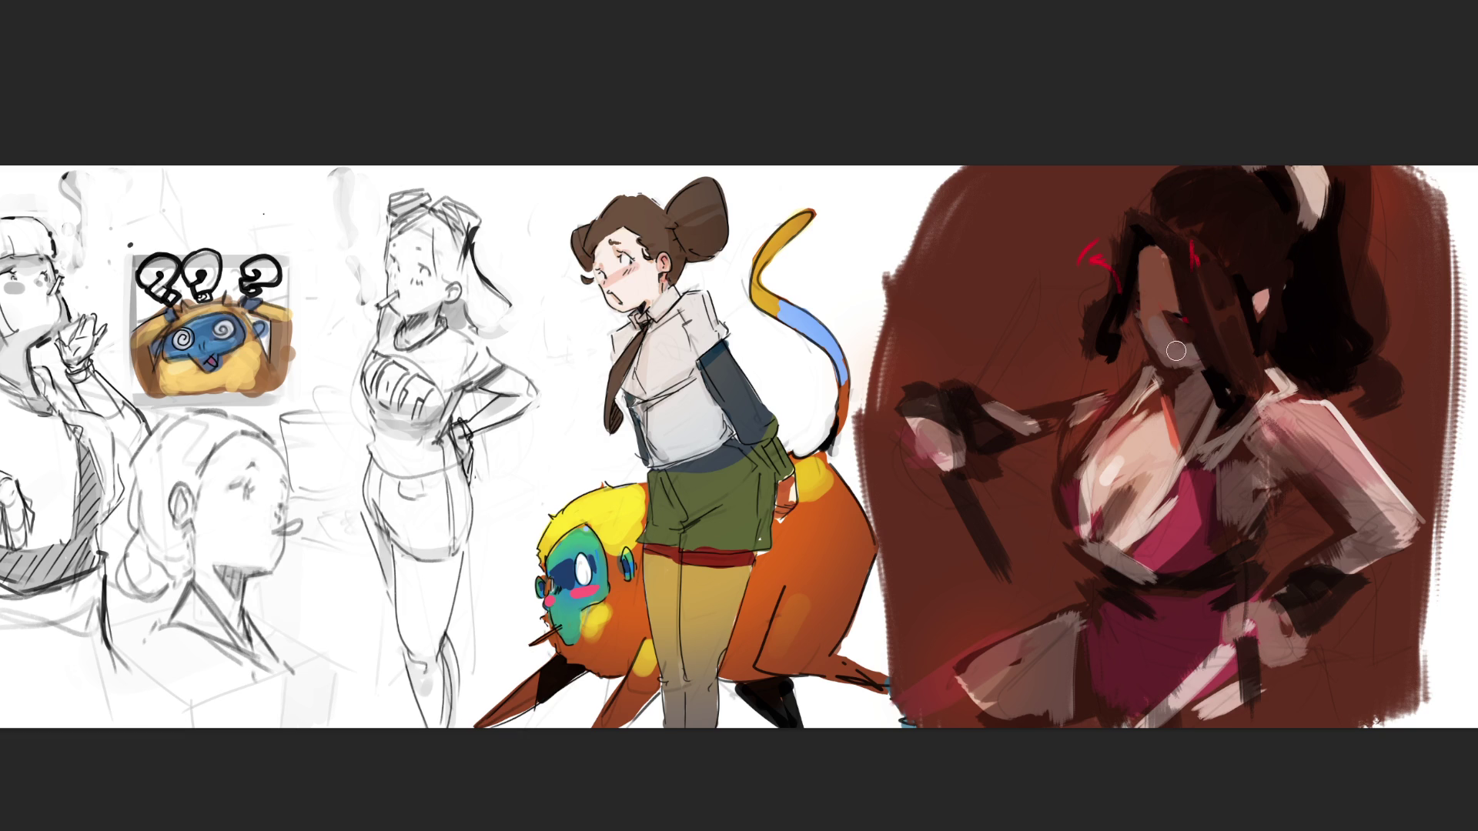
mouse_move(1151, 301)
left_mouse_down()
mouse_move(1157, 288)
mouse_move(1174, 305)
left_mouse_up()
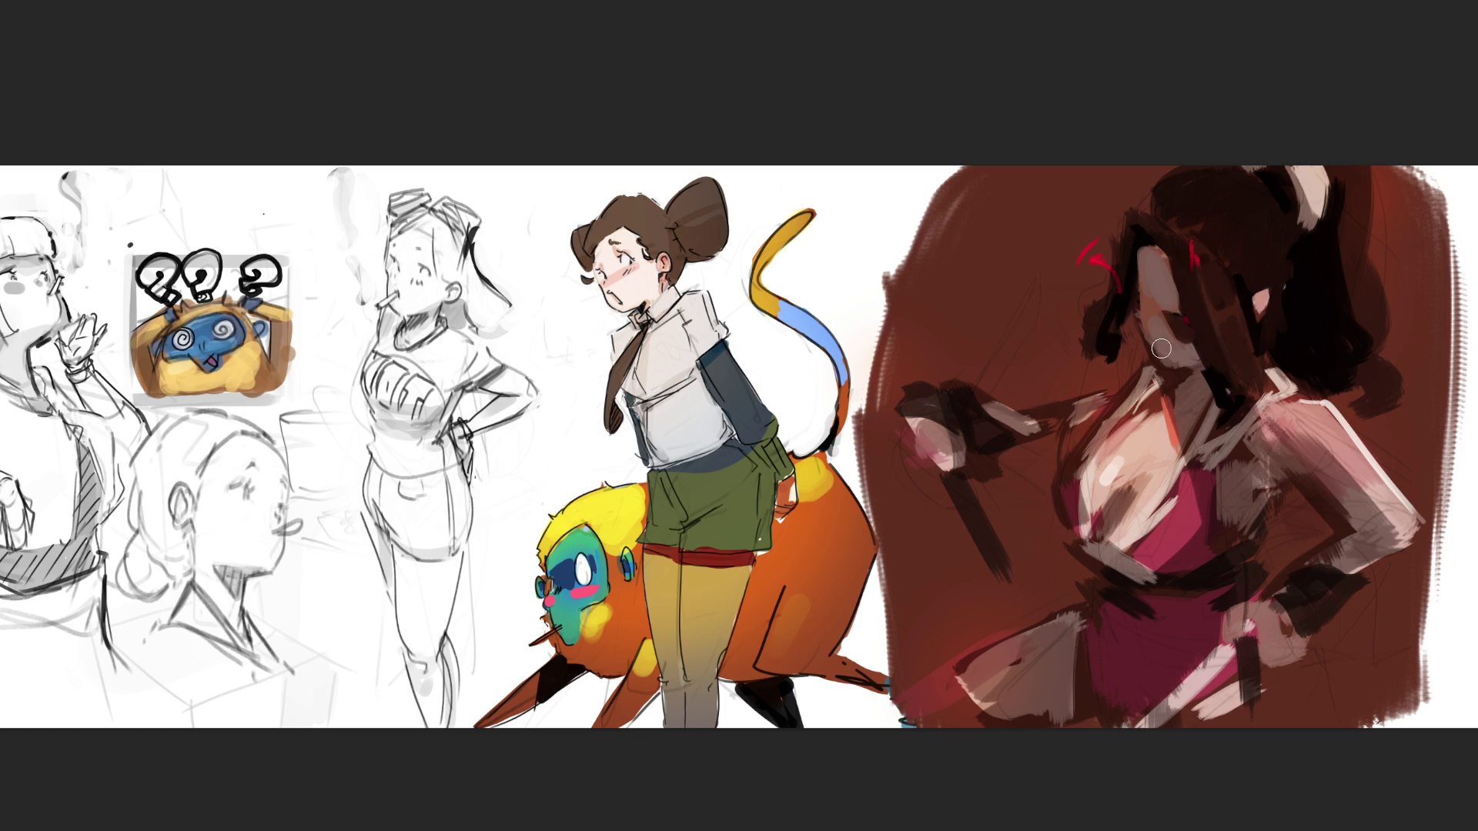
left_click_drag(1170, 318, 1185, 324)
mouse_move(1212, 380)
left_mouse_down()
mouse_move(1189, 433)
mouse_move(1239, 392)
mouse_move(1232, 431)
left_mouse_up()
- Undo the dark chest dab and repaint the chest in pink-white and magenta, with an even pink shoulder
key("ctrl+z")
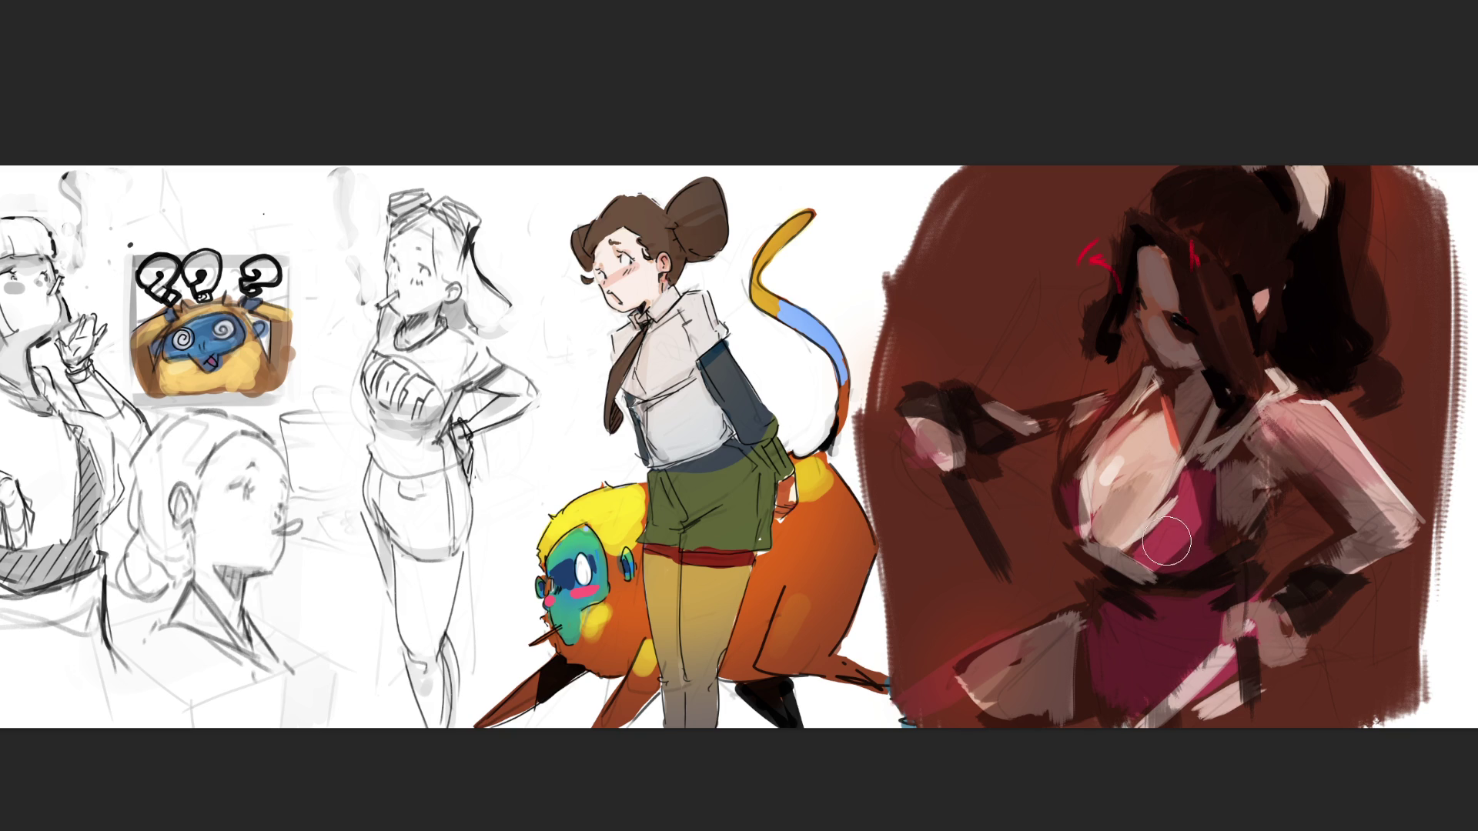
mouse_move(1176, 471)
left_mouse_down()
mouse_move(1125, 532)
mouse_move(1181, 465)
mouse_move(1154, 517)
left_mouse_up()
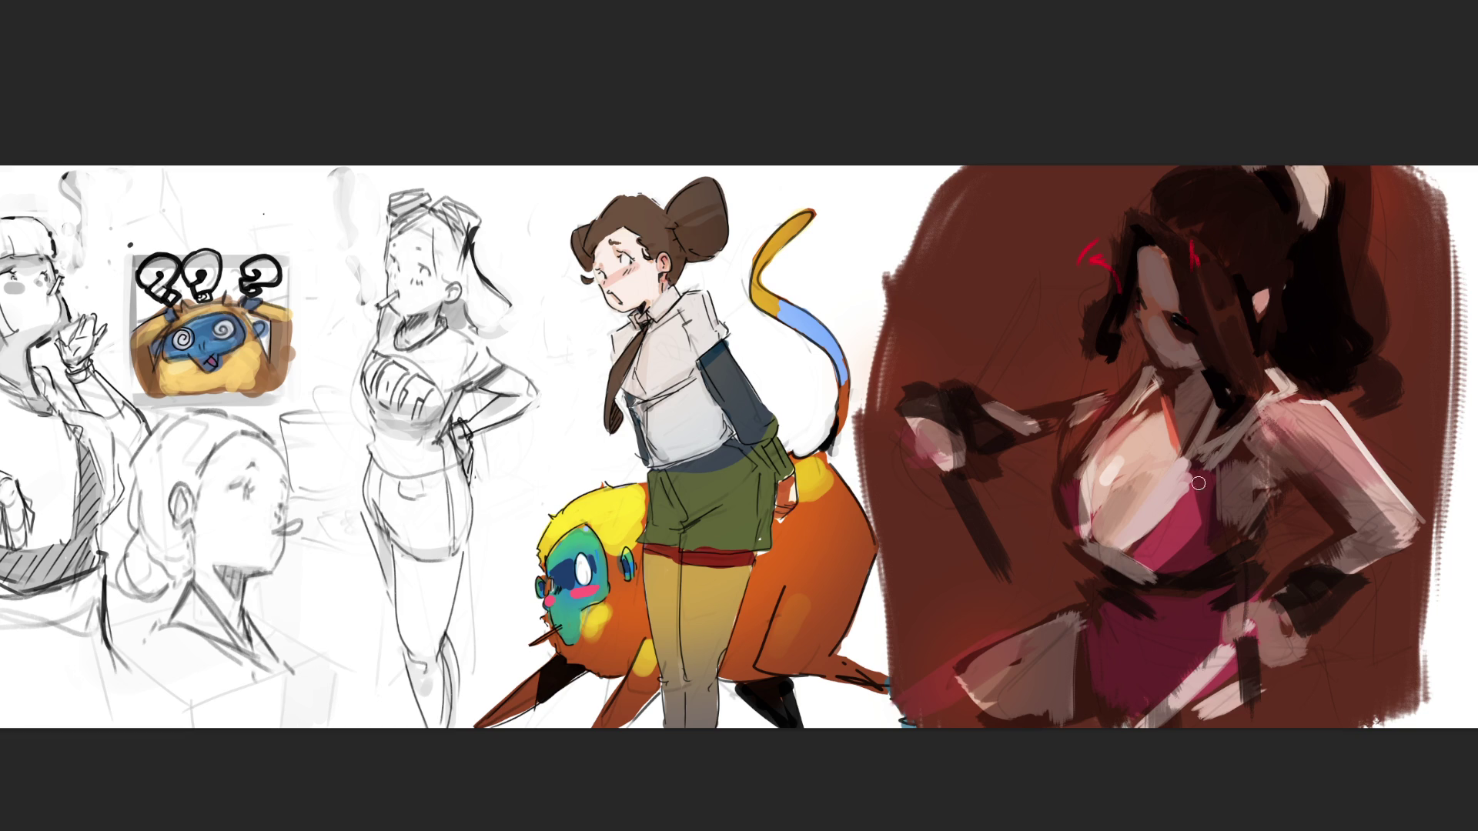
mouse_move(1184, 469)
left_mouse_down()
mouse_move(1150, 546)
mouse_move(1188, 511)
mouse_move(1191, 531)
left_mouse_up()
mouse_move(1267, 411)
left_mouse_down()
mouse_move(1301, 423)
mouse_move(1274, 404)
left_mouse_up()
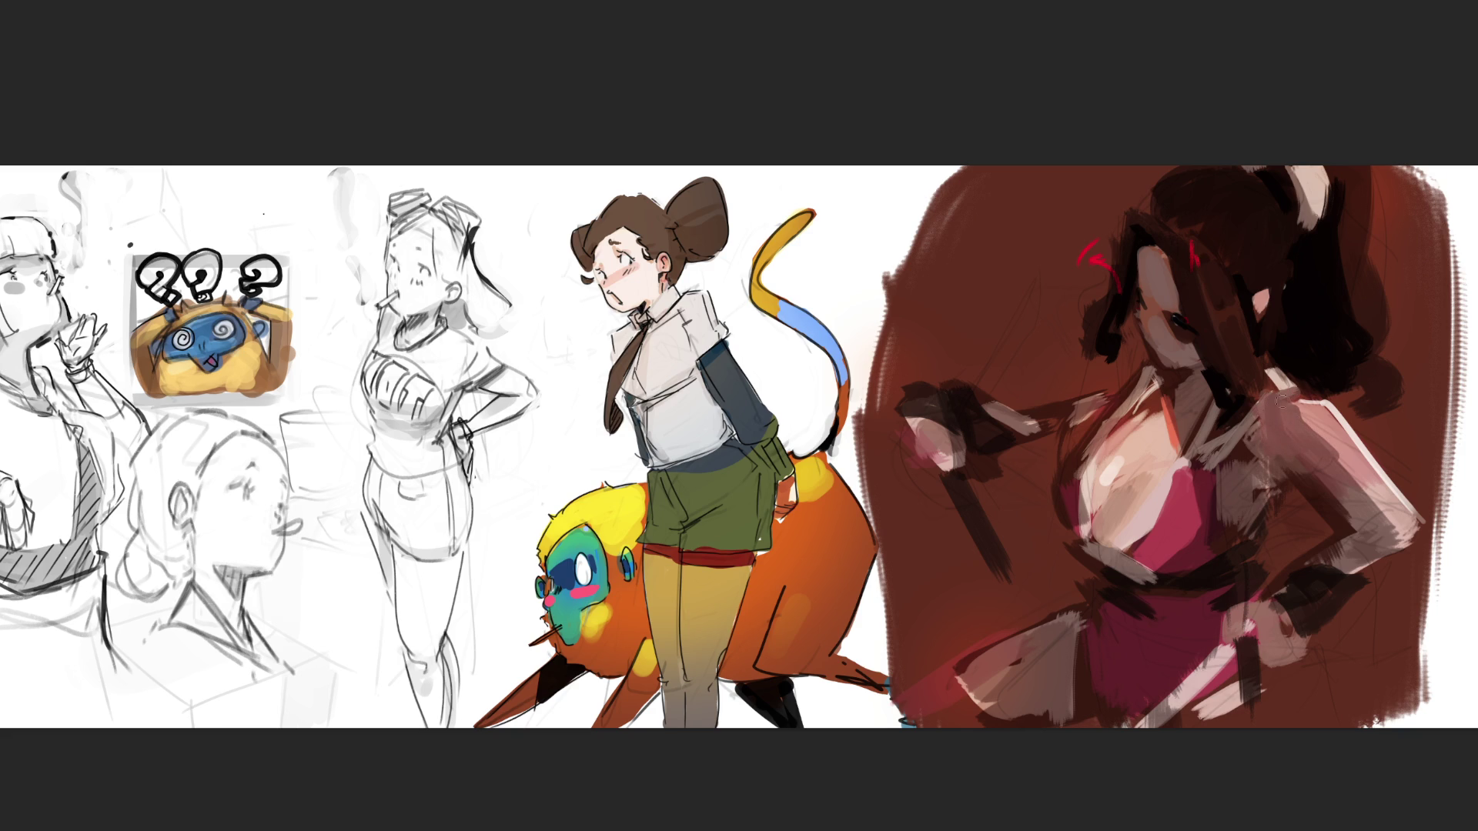
mouse_move(1299, 401)
left_mouse_down()
mouse_move(1276, 427)
mouse_move(1279, 367)
mouse_move(1285, 385)
mouse_move(1269, 391)
mouse_move(1274, 377)
left_mouse_up()
- Add light strokes along the neck and chest edges, lighten the hand with brown, and tint the chest pink
left_click_drag(1152, 369, 1130, 419)
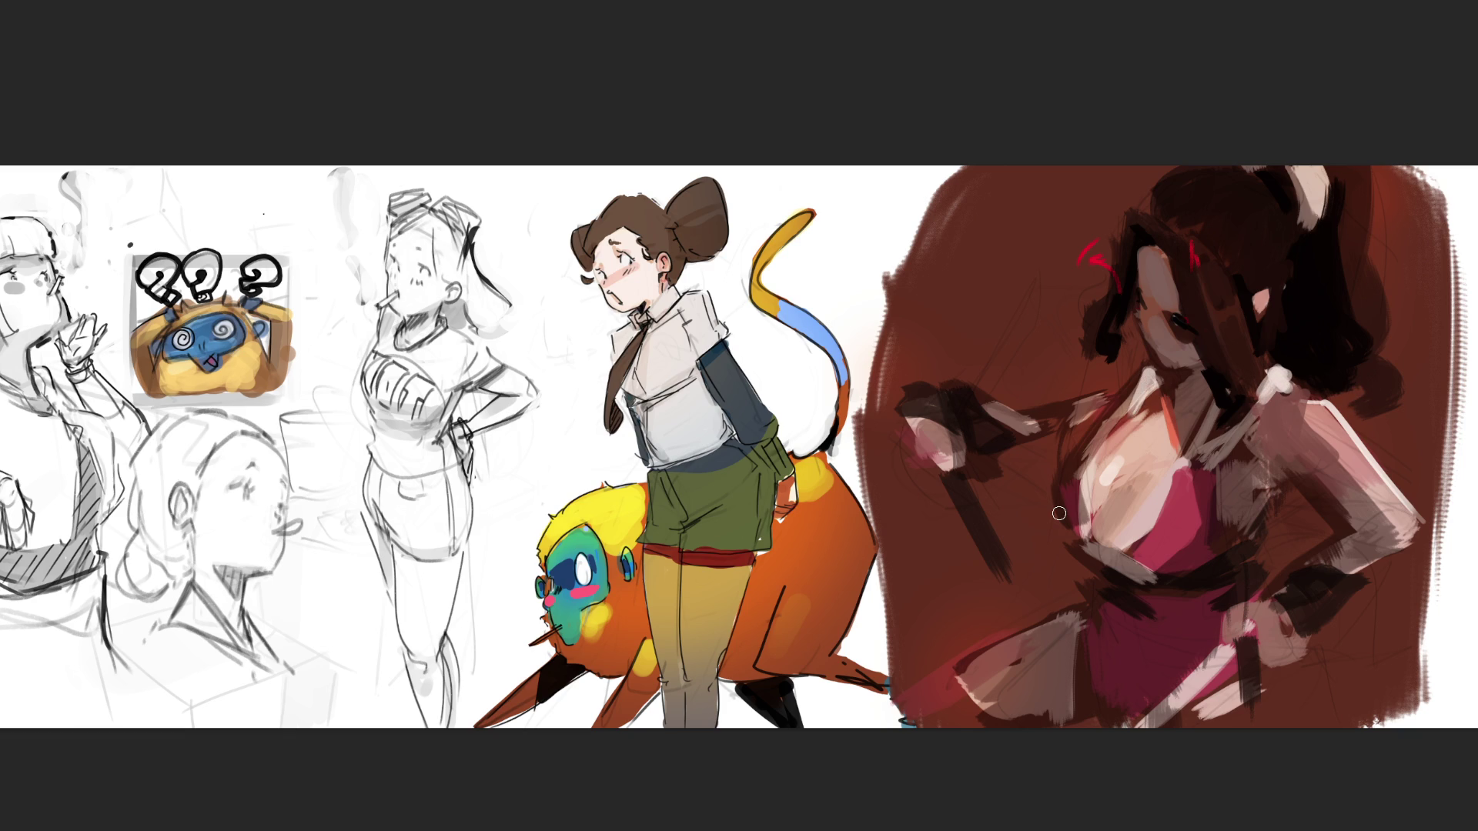
mouse_move(1061, 448)
left_mouse_down()
mouse_move(1109, 399)
mouse_move(1062, 450)
mouse_move(1001, 456)
mouse_move(1120, 377)
mouse_move(1031, 405)
mouse_move(1041, 437)
mouse_move(962, 392)
mouse_move(1020, 420)
left_mouse_up()
left_click_drag(916, 392, 986, 415)
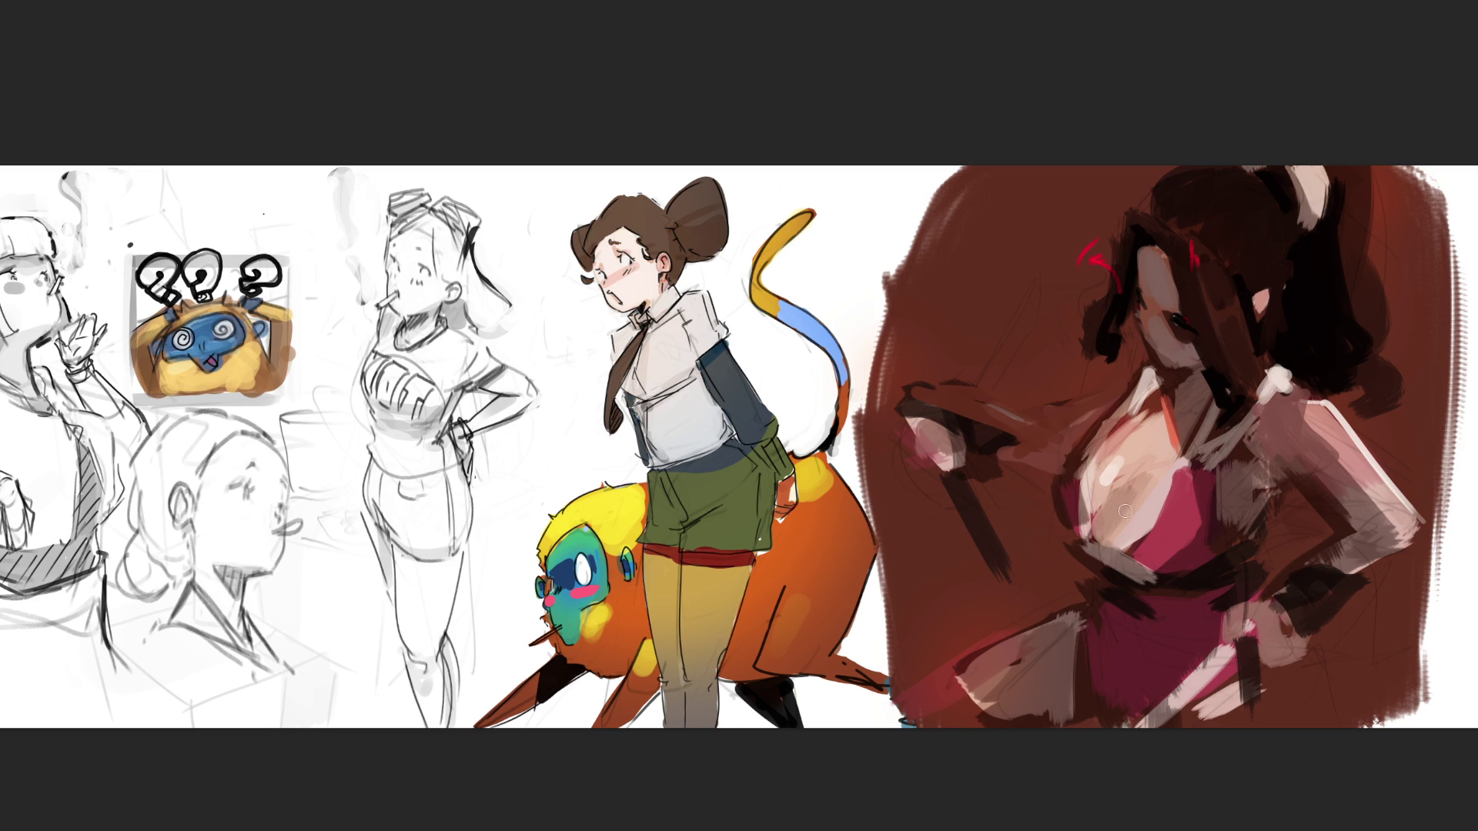
left_click_drag(1051, 471, 1056, 518)
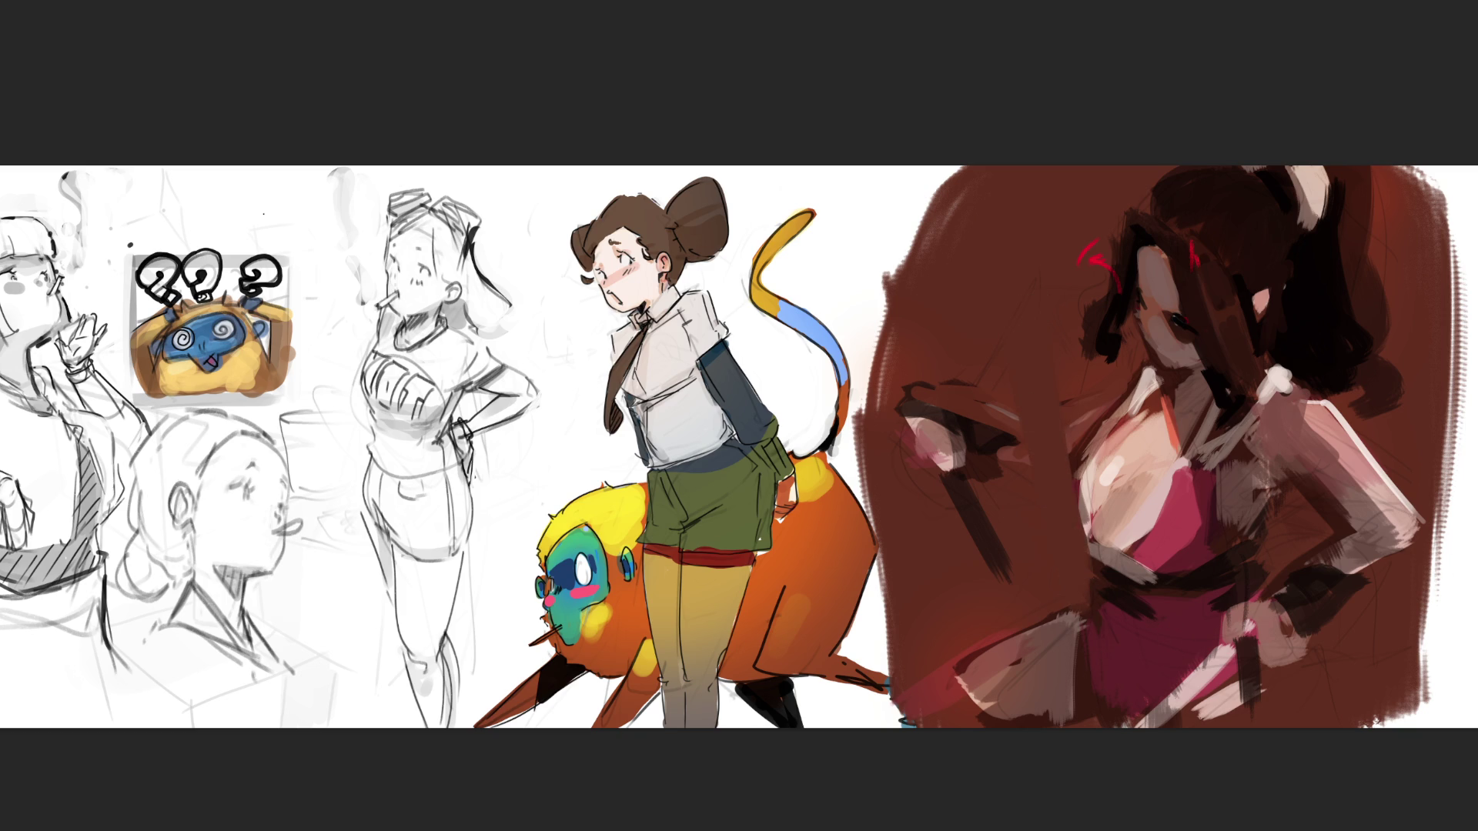
- Paint light greyish-pink shapes in the brown area left of the chest
left_click_drag(941, 548, 893, 603)
mouse_move(1003, 508)
left_mouse_down()
mouse_move(1061, 599)
mouse_move(1028, 493)
left_mouse_up()
mouse_move(962, 531)
left_mouse_down()
mouse_move(990, 588)
mouse_move(904, 585)
mouse_move(987, 618)
left_mouse_up()
mouse_move(989, 500)
left_mouse_down()
mouse_move(1067, 474)
mouse_move(1058, 582)
mouse_move(1004, 554)
left_mouse_up()
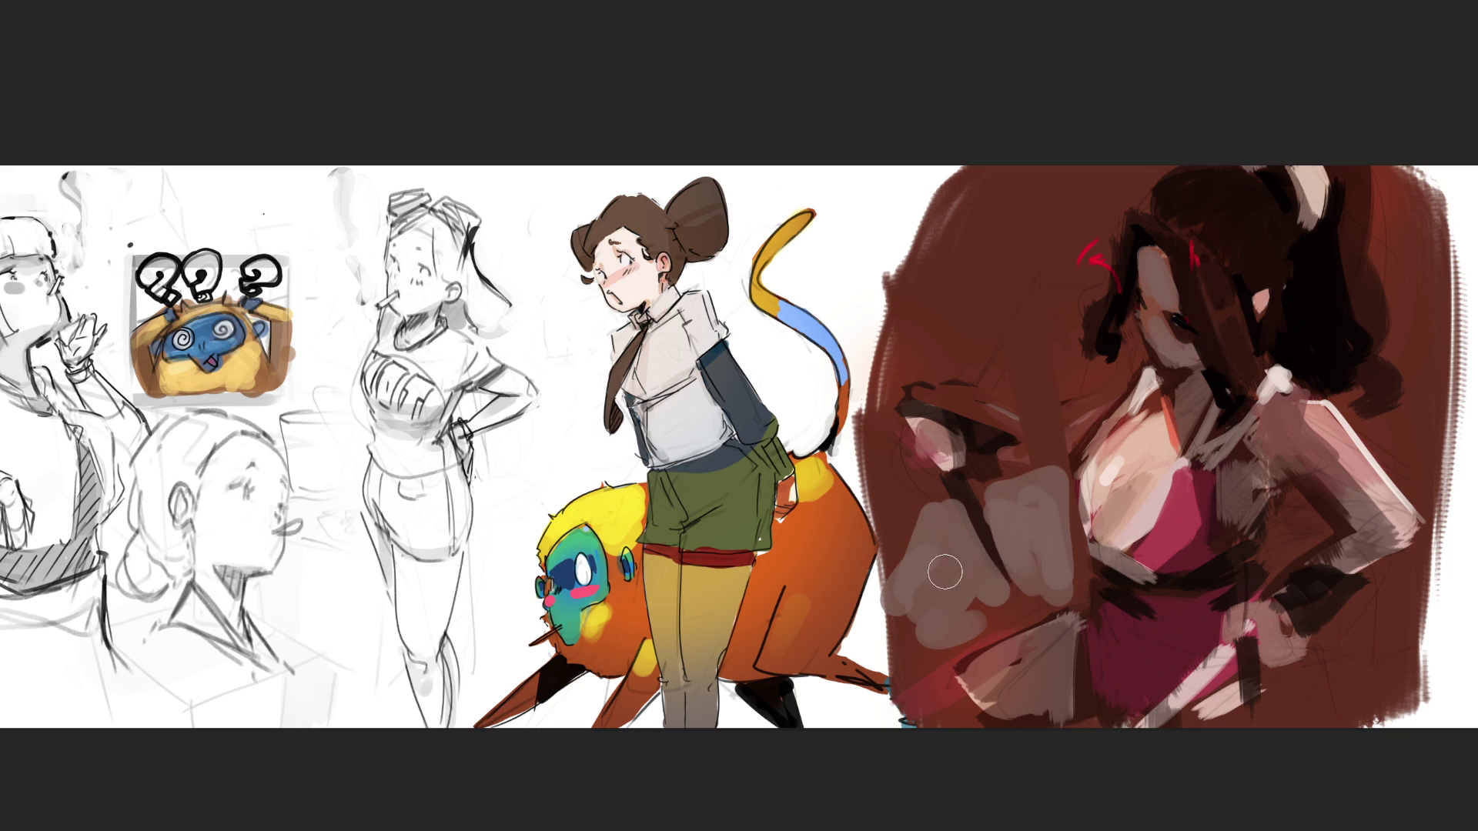
left_click_drag(893, 527, 915, 576)
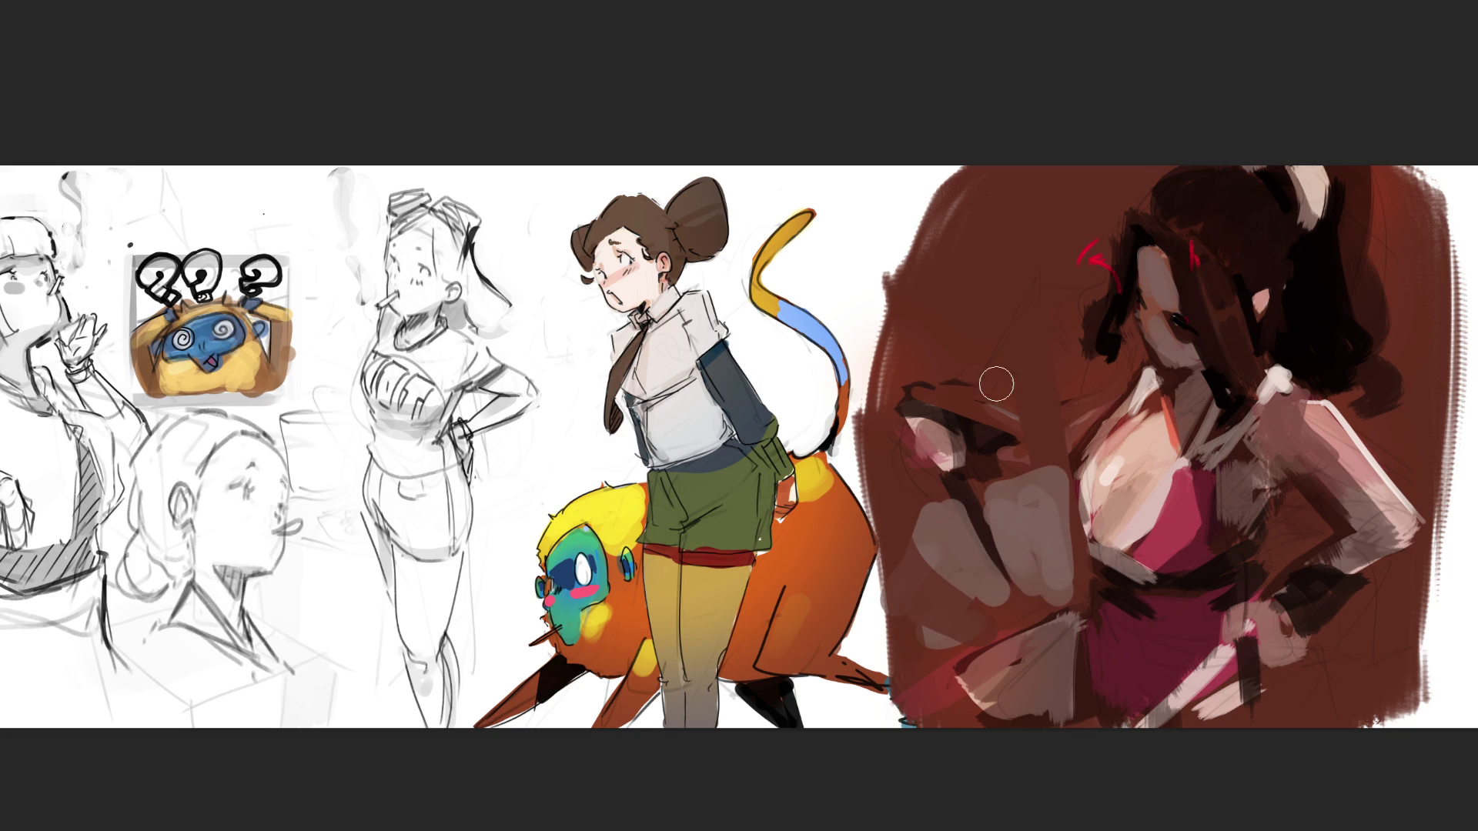
- Block in a pink hand shape at upper left with sampled pink, a dark brown curve, and light pink background strokes
left_click(1020, 496, "ctrl")
left_click_drag(1000, 304, 931, 384)
left_click_drag(951, 331, 1000, 419)
left_click_drag(1009, 316, 1026, 429)
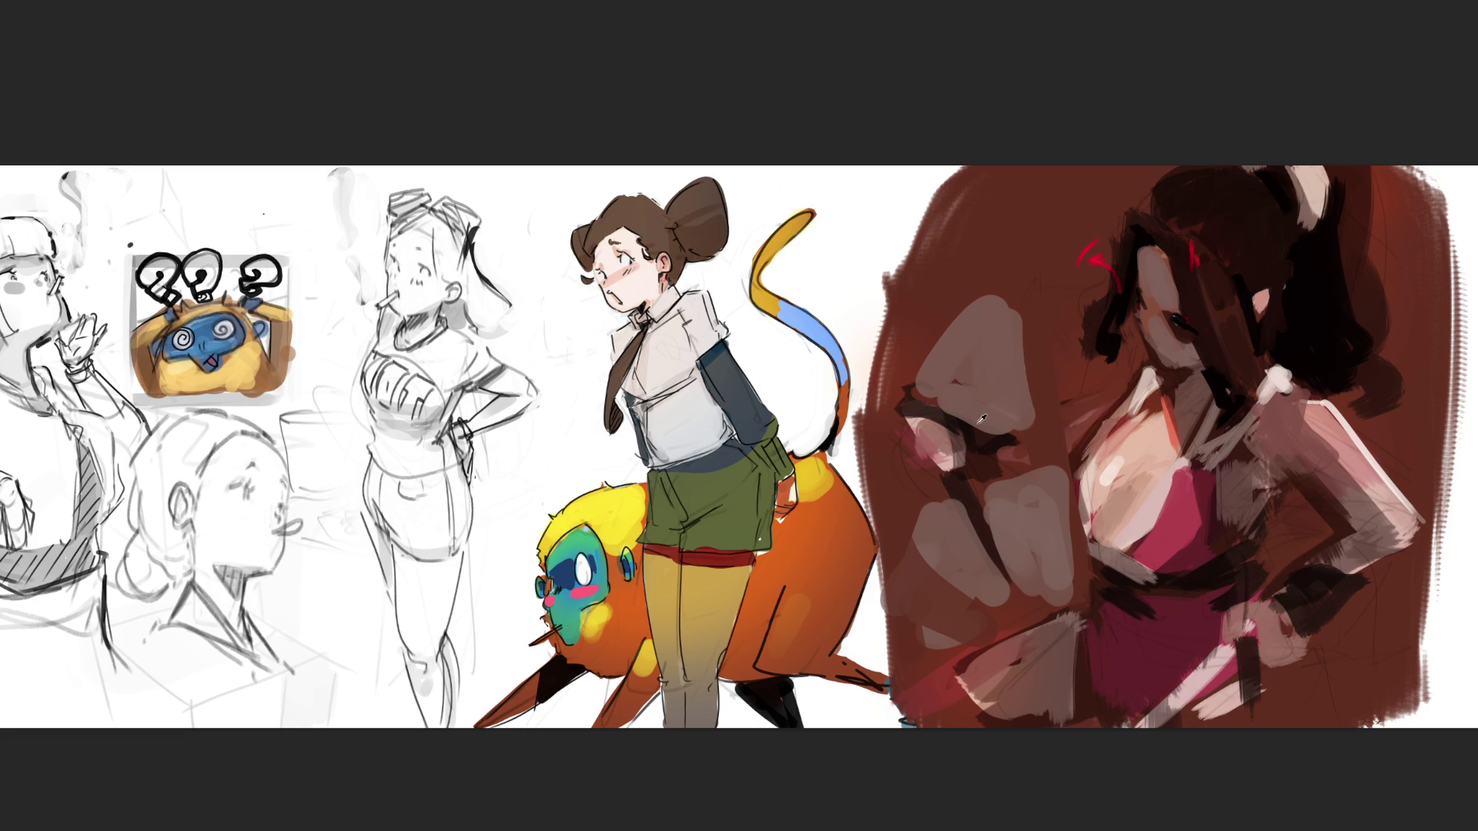
mouse_move(988, 282)
left_mouse_down()
mouse_move(1050, 351)
mouse_move(1028, 361)
left_mouse_up()
left_click(980, 361, "ctrl")
left_click_drag(1081, 196, 1085, 289)
left_click_drag(1132, 172, 996, 247)
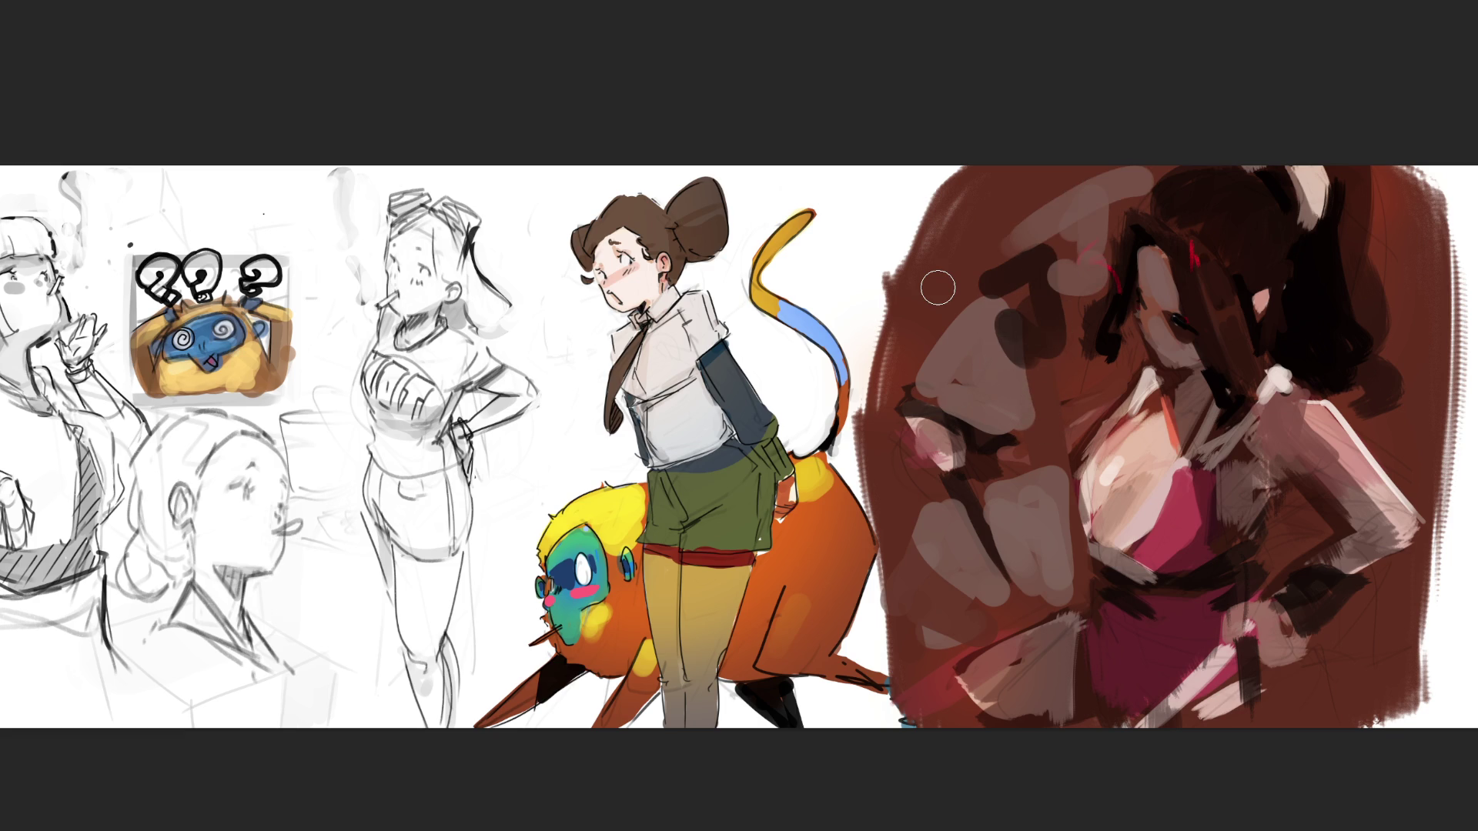
- Paint dark brown over the right hand, wrist and arm, and block in the dark and reddish-brown hair
mouse_move(1255, 539)
left_mouse_down()
mouse_move(1241, 553)
mouse_move(1301, 516)
mouse_move(1293, 703)
mouse_move(1340, 726)
mouse_move(1308, 695)
left_mouse_up()
mouse_move(1398, 492)
left_mouse_down()
mouse_move(1417, 535)
mouse_move(1324, 612)
mouse_move(1409, 539)
mouse_move(1439, 539)
left_mouse_up()
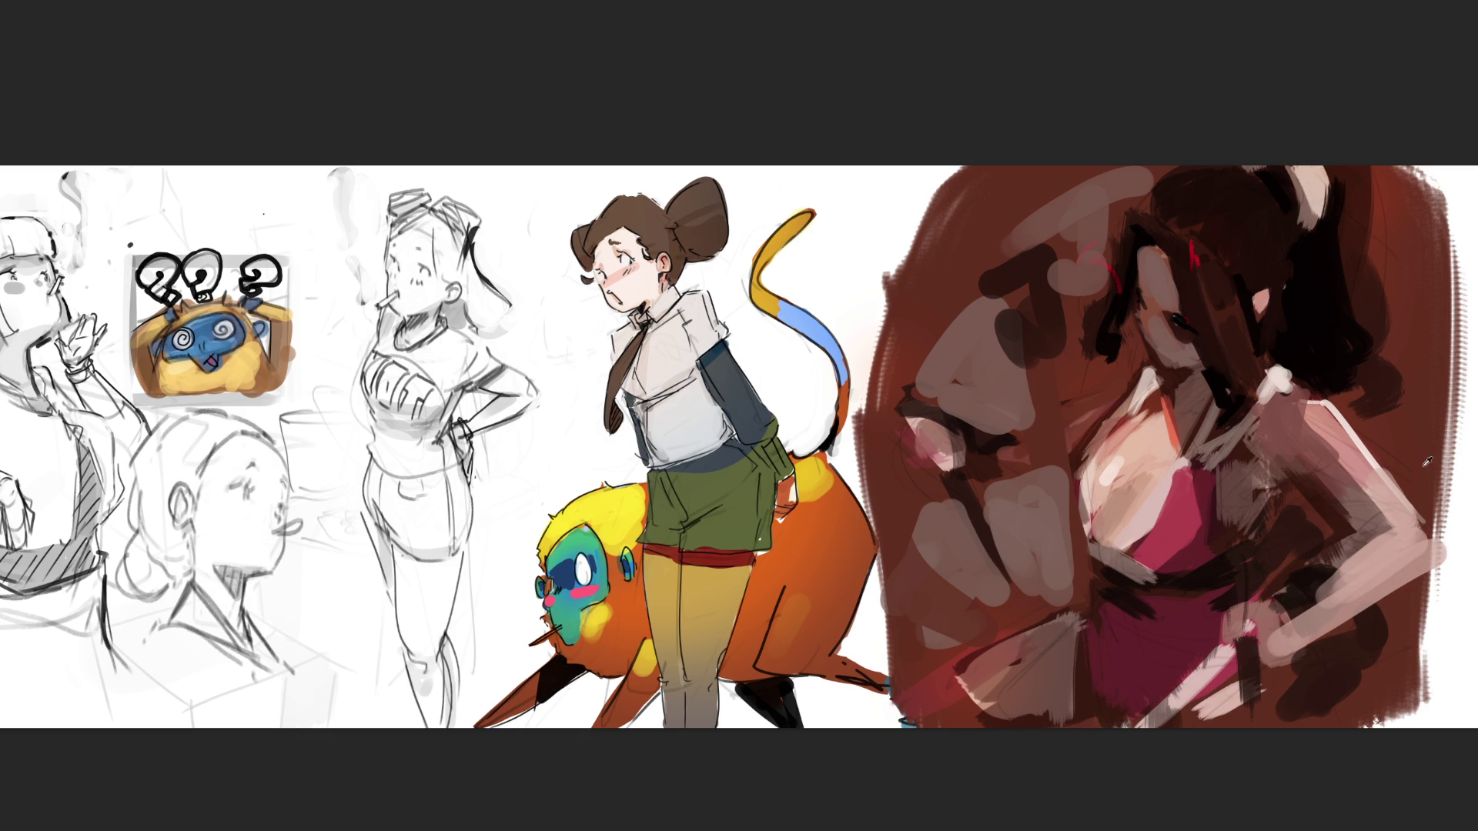
mouse_move(1346, 620)
left_mouse_down()
mouse_move(1377, 612)
mouse_move(1266, 589)
mouse_move(1310, 585)
mouse_move(1293, 627)
mouse_move(1281, 600)
left_mouse_up()
left_click_drag(1359, 386, 1408, 381)
mouse_move(1369, 205)
left_mouse_down()
mouse_move(1413, 308)
mouse_move(1389, 454)
left_mouse_up()
mouse_move(1412, 239)
left_mouse_down()
mouse_move(1457, 334)
mouse_move(1399, 458)
left_mouse_up()
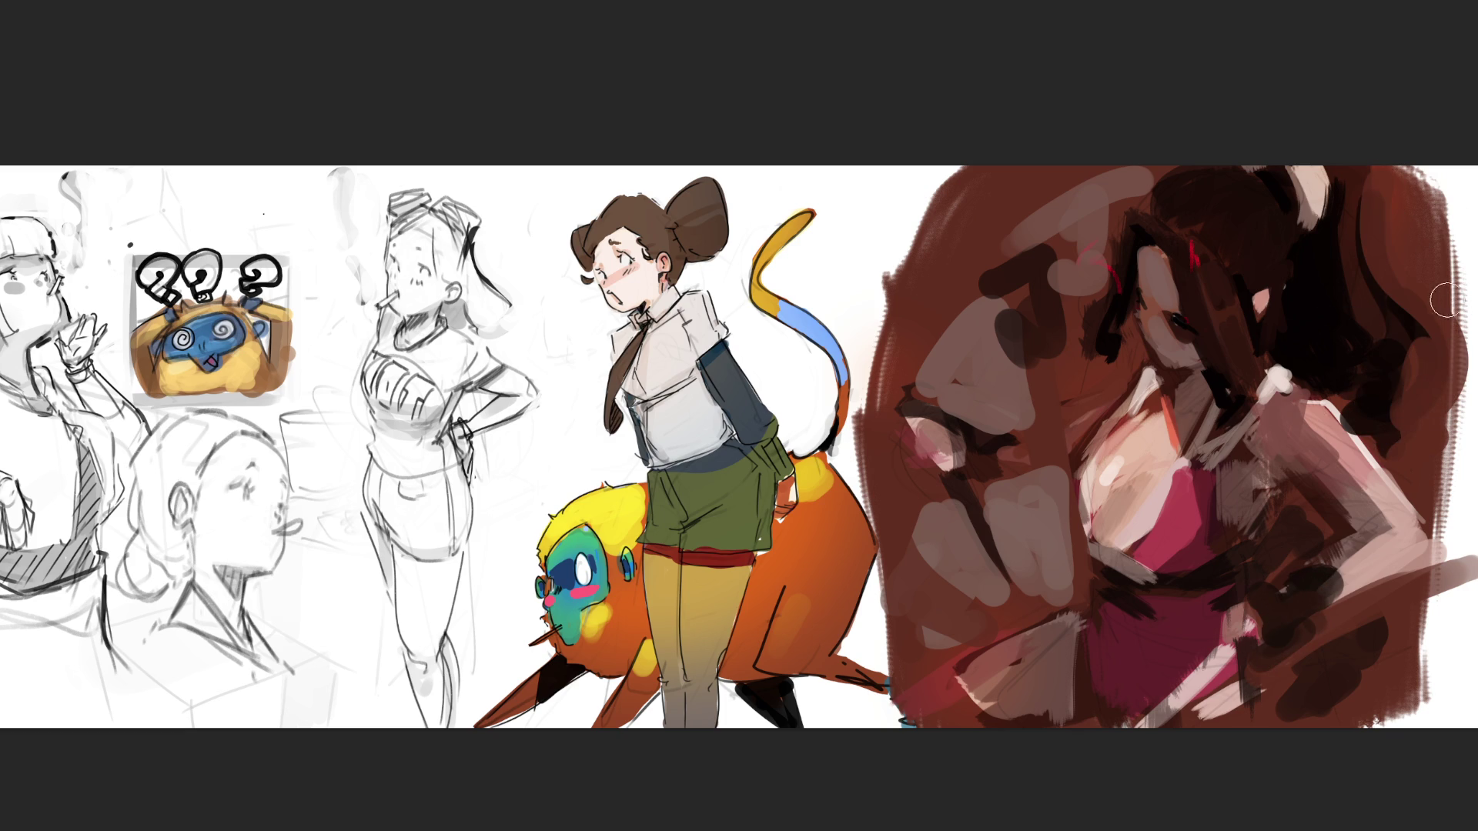
mouse_move(1254, 125)
left_mouse_down()
mouse_move(1141, 183)
mouse_move(1096, 354)
left_mouse_up()
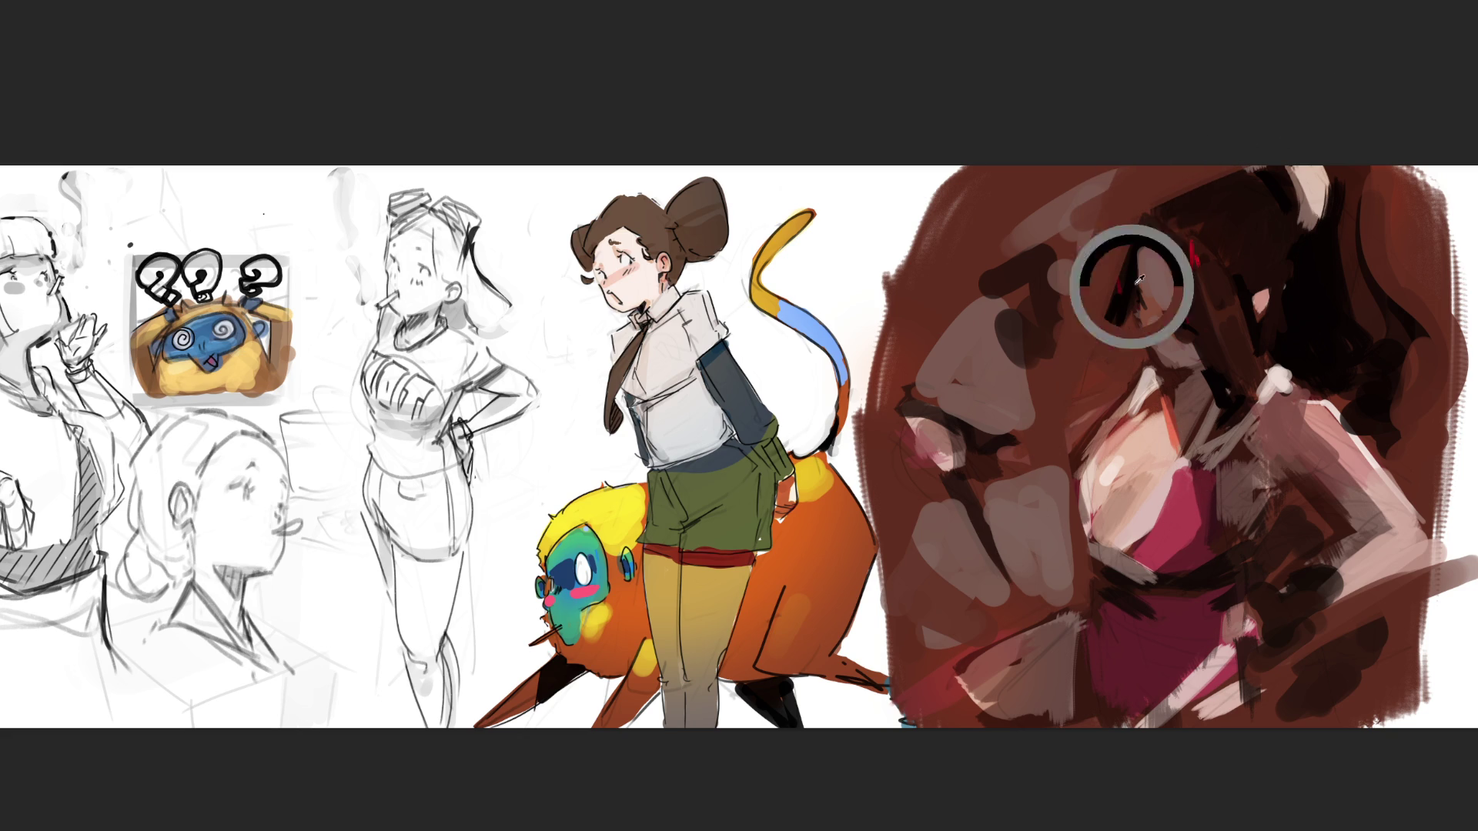
left_click_drag(1141, 289, 1147, 311)
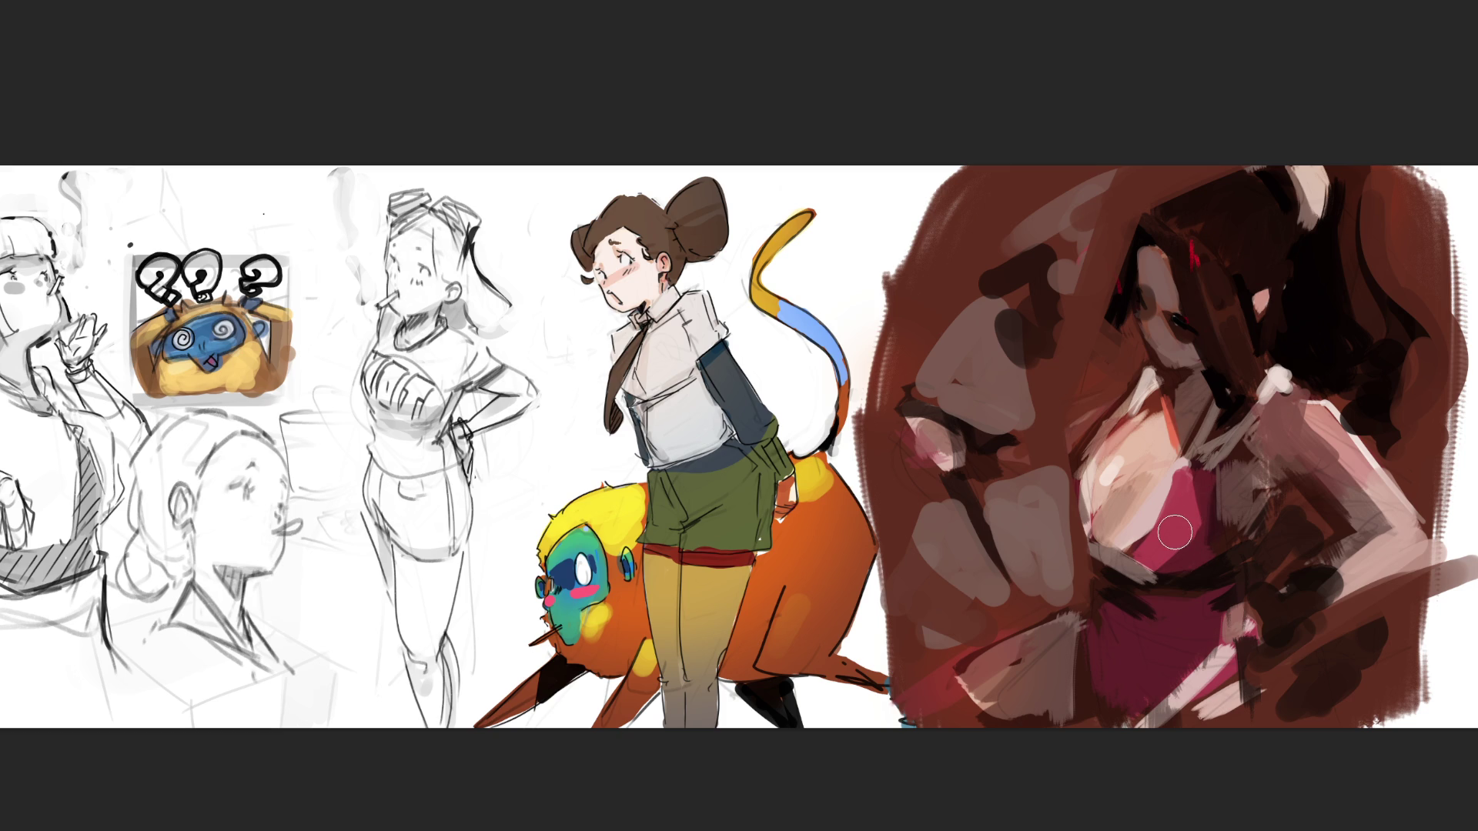
- Undo the face stroke, extend dark hair over the face's left edge, and shade the cheek with a smaller brush
key("ctrl+z")
left_click_drag(1144, 281, 1138, 231)
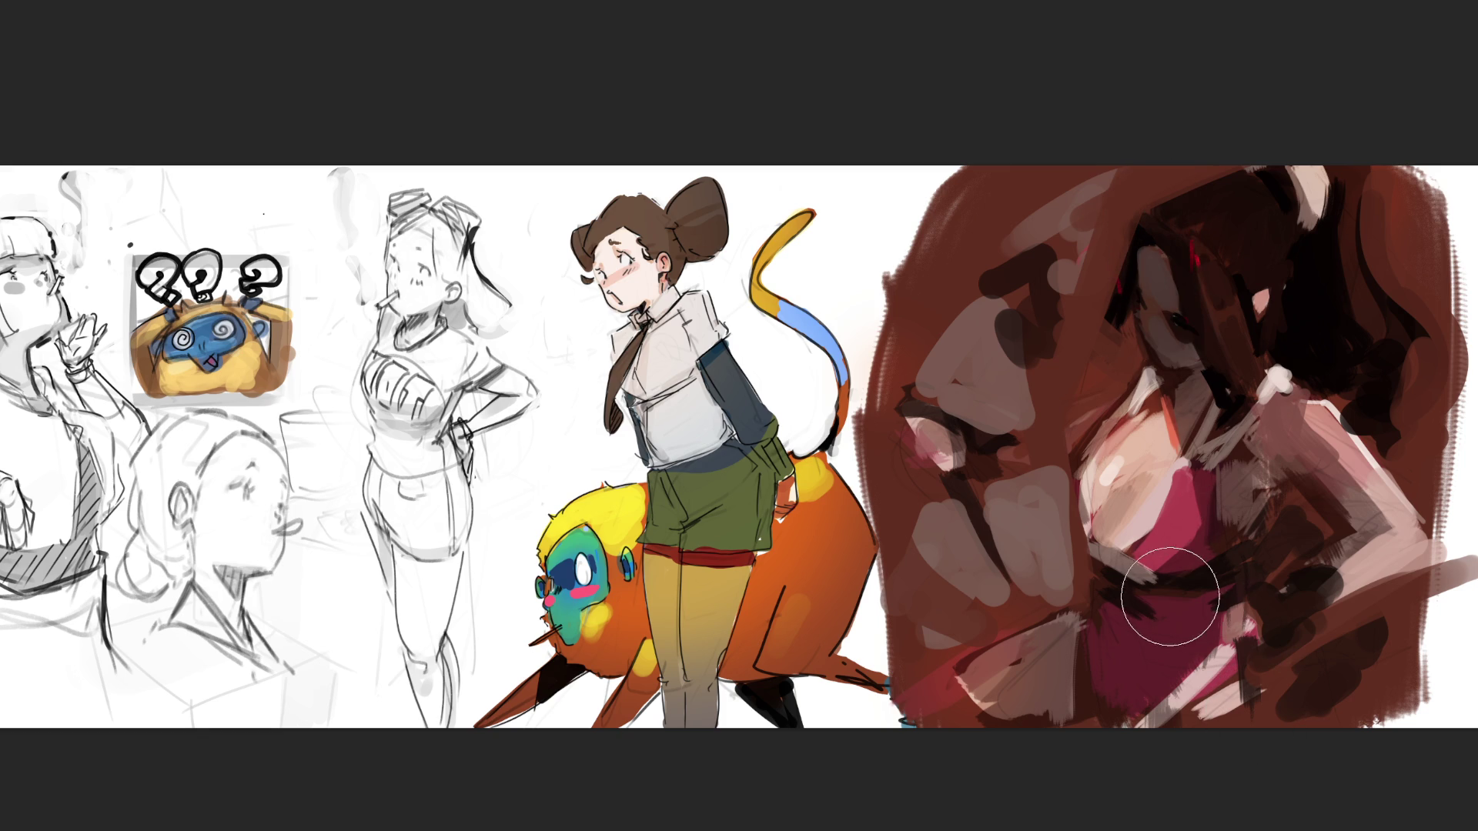
key("[")
key("[")
key("[")
left_click(1166, 331, "ctrl")
mouse_move(1173, 318)
left_mouse_down()
mouse_move(1195, 355)
mouse_move(1174, 327)
mouse_move(1183, 340)
left_mouse_up()
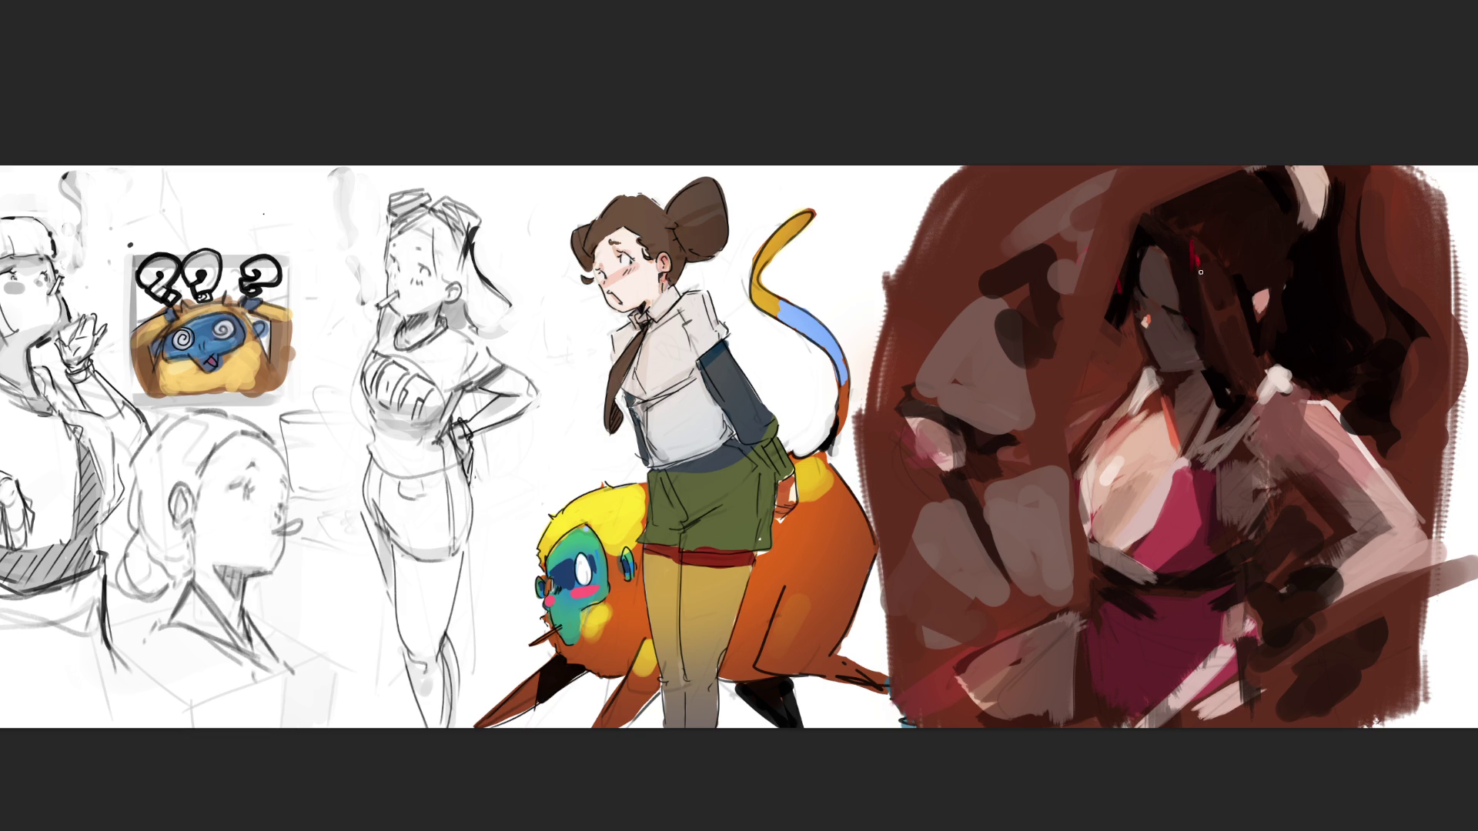
- Paint light pink fingers across the dark hair, plus a light stroke below the face and a dark stroke over the hand
left_click_drag(1170, 369, 1197, 368)
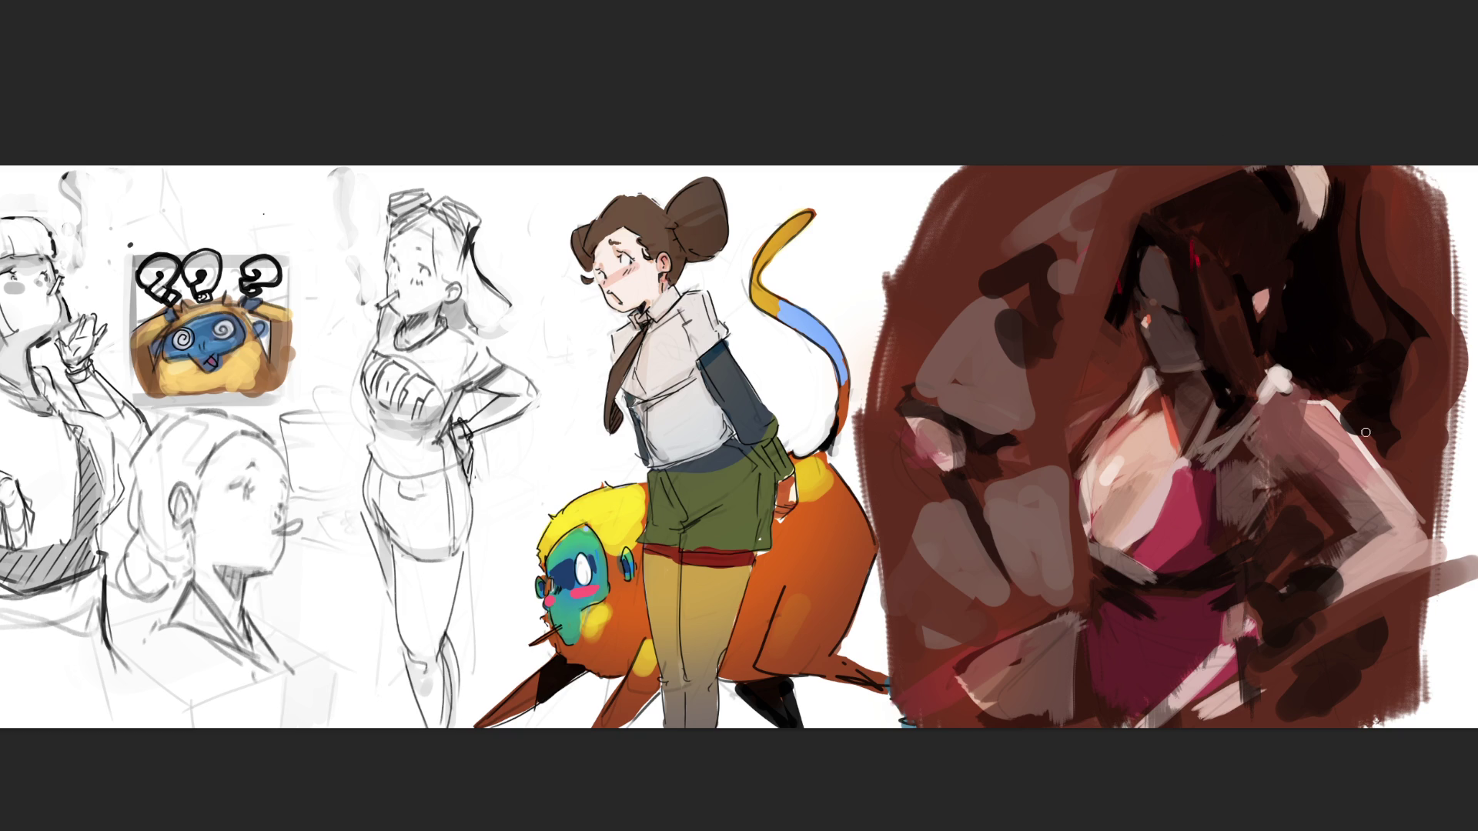
mouse_move(1305, 411)
left_mouse_down()
mouse_move(1409, 397)
mouse_move(1408, 412)
mouse_move(1301, 412)
mouse_move(1355, 435)
mouse_move(1428, 378)
left_mouse_up()
left_click_drag(1363, 431, 1440, 375)
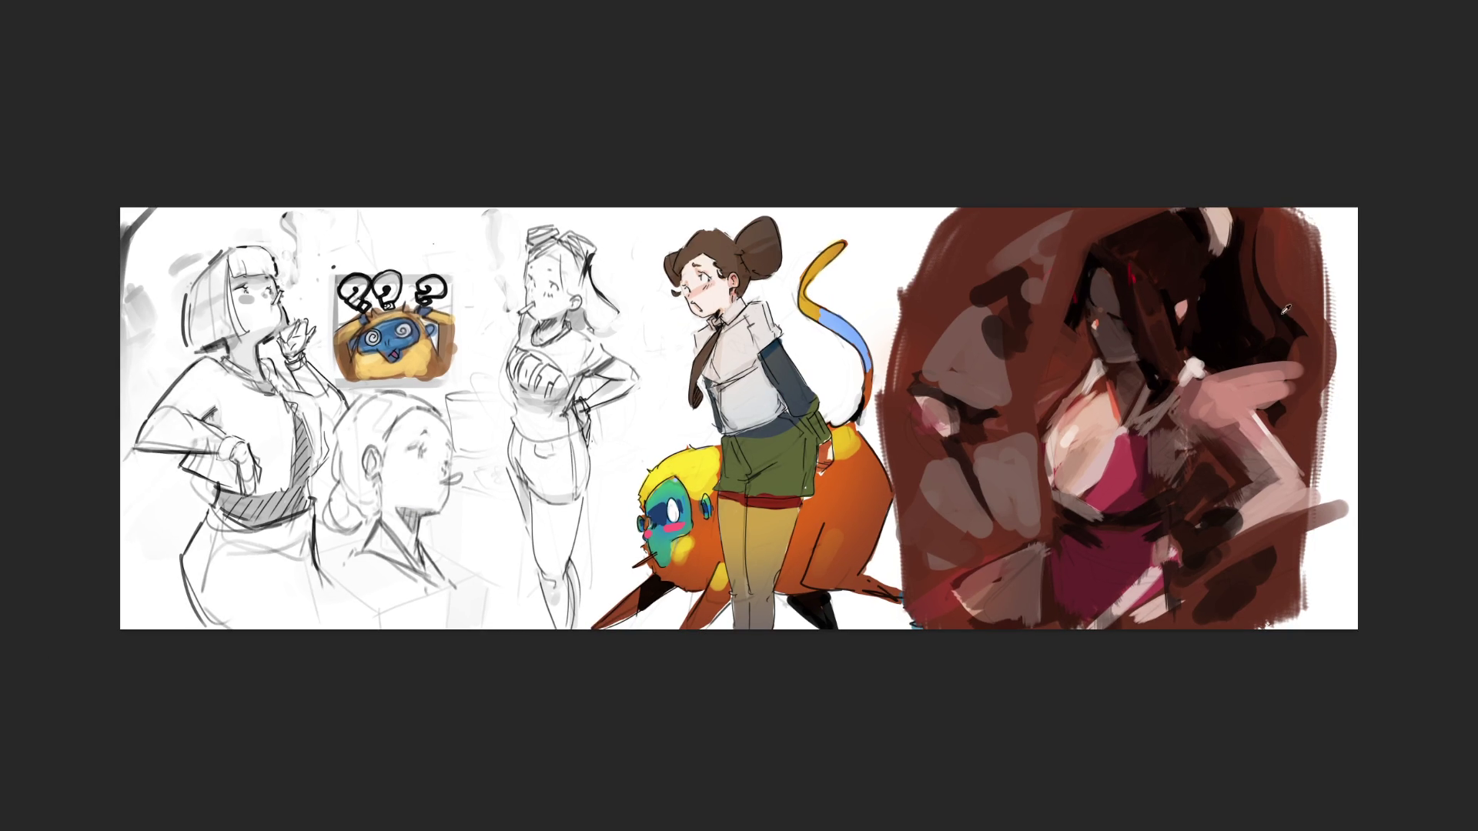
mouse_move(1210, 429)
left_mouse_down()
mouse_move(1301, 399)
mouse_move(1231, 454)
mouse_move(1251, 481)
mouse_move(1240, 500)
mouse_move(1262, 408)
mouse_move(1232, 419)
mouse_move(1287, 412)
mouse_move(1284, 396)
left_mouse_up()
- Repaint the finger base in a sampled mauve-pink and cover the white cuff with hair colour
left_click(1262, 408, "alt")
mouse_move(1181, 411)
left_mouse_down()
mouse_move(1232, 416)
mouse_move(1177, 408)
mouse_move(1194, 436)
mouse_move(1177, 443)
mouse_move(1247, 439)
mouse_move(1168, 475)
mouse_move(1274, 431)
left_mouse_up()
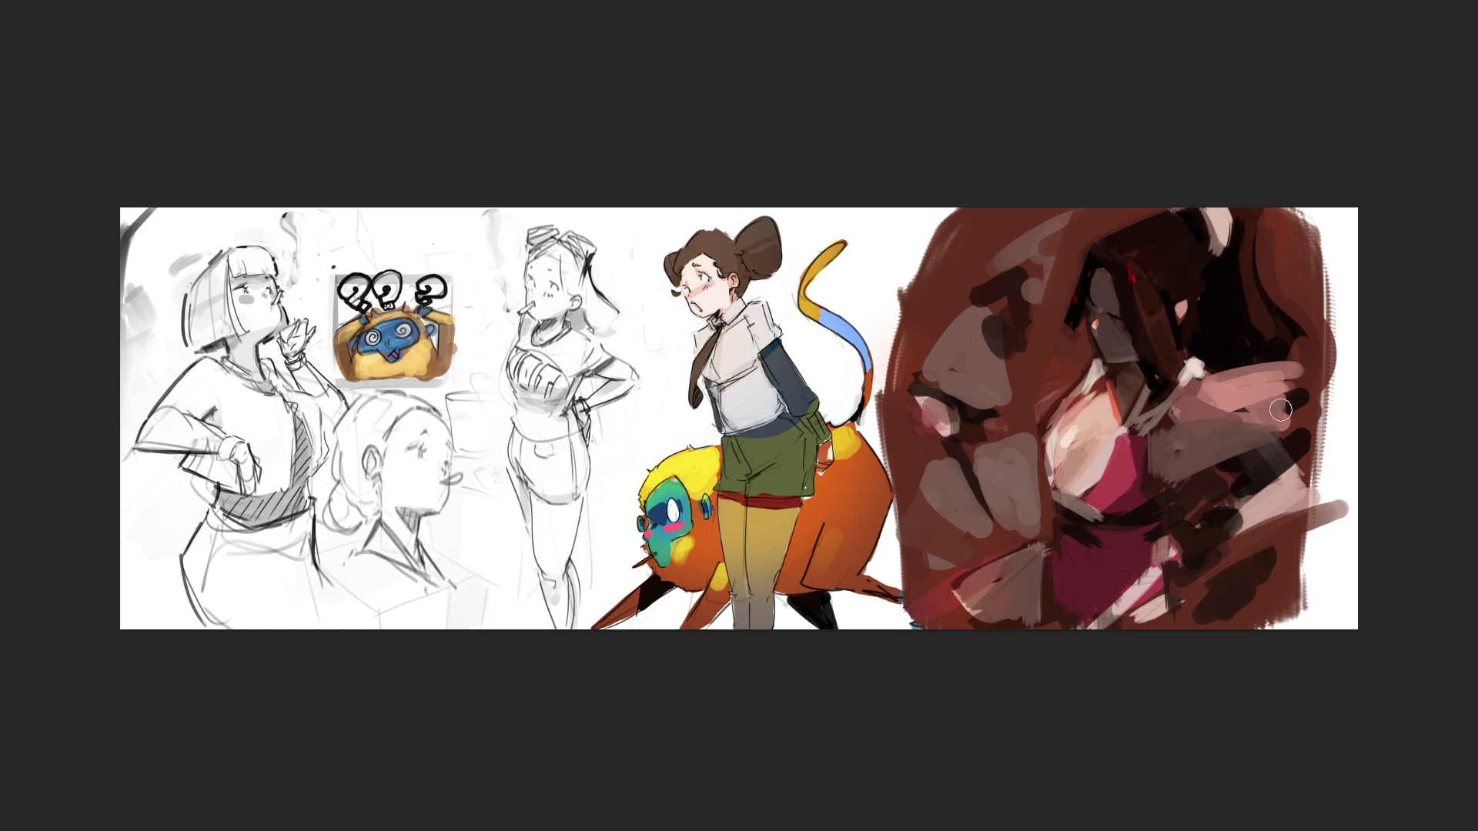
mouse_move(1244, 346)
left_mouse_down()
mouse_move(1185, 364)
mouse_move(1346, 377)
mouse_move(1353, 427)
left_mouse_up()
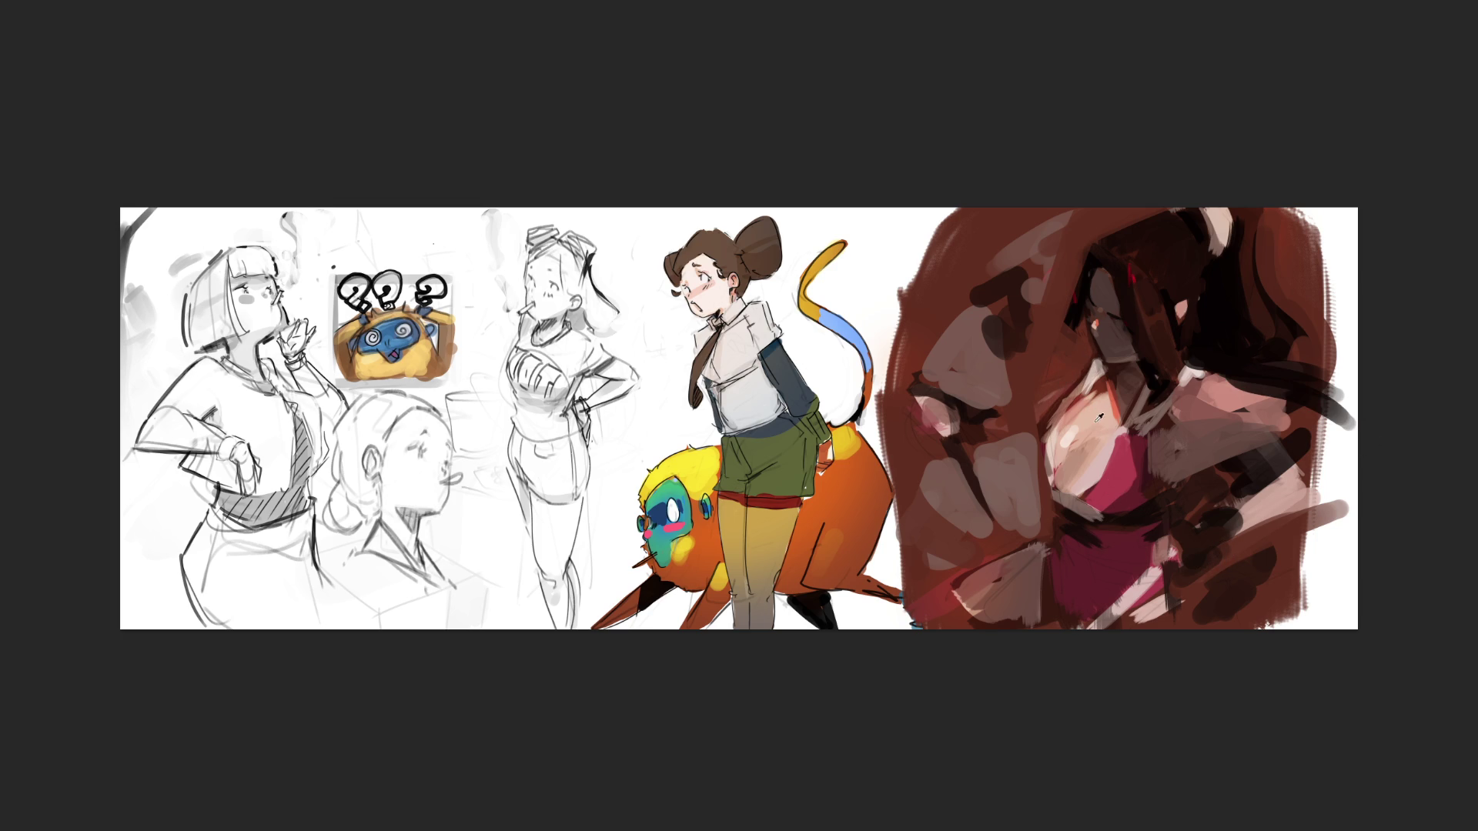
- Add light pink strokes near the face, dark strokes across the neck and hair, and grey-brown above the dress
mouse_move(1001, 333)
left_mouse_down()
mouse_move(1023, 354)
mouse_move(1025, 368)
mouse_move(997, 353)
mouse_move(1012, 346)
mouse_move(993, 381)
mouse_move(1015, 386)
mouse_move(1027, 459)
left_mouse_up()
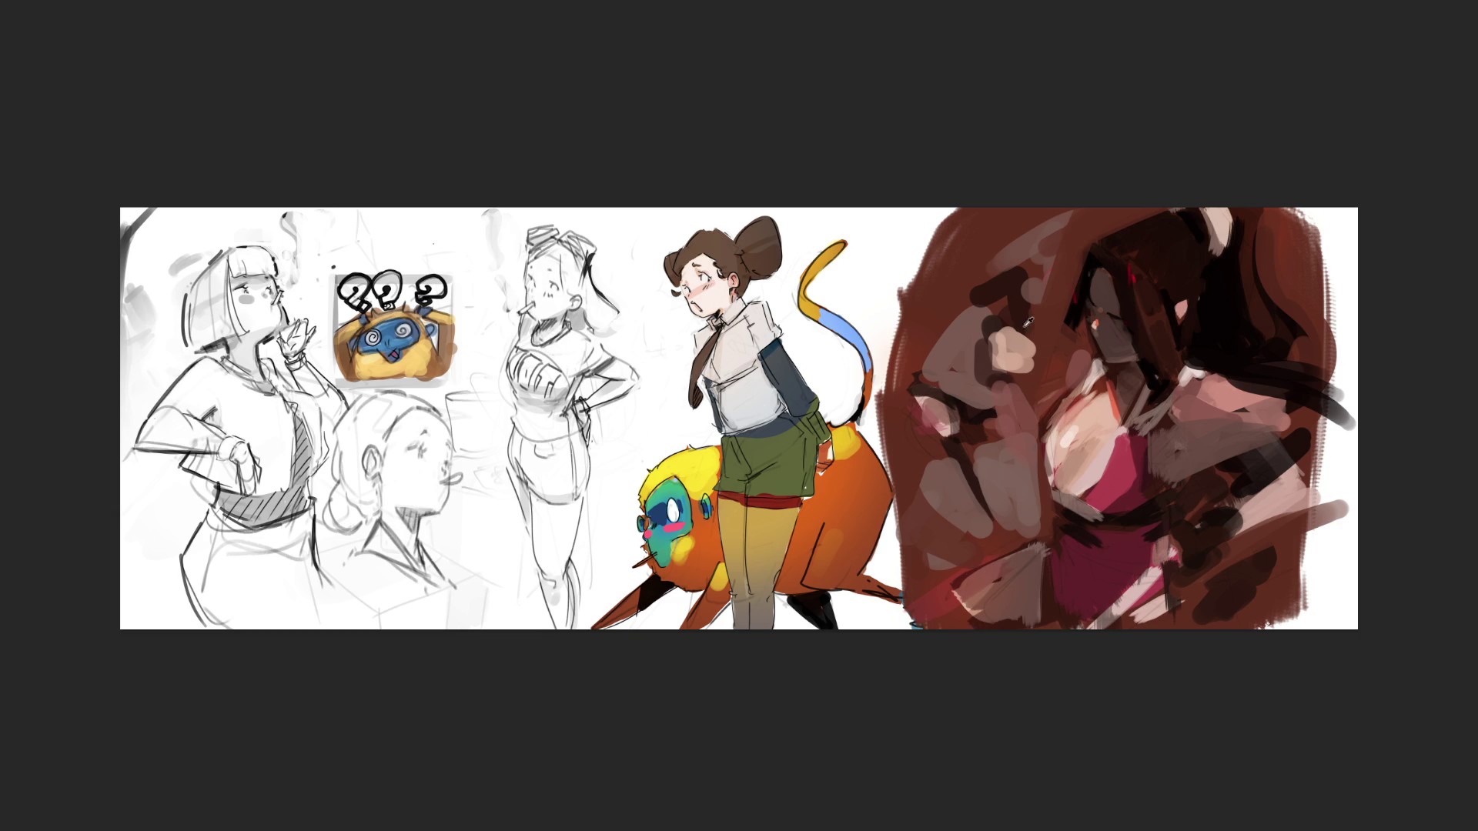
left_click_drag(1001, 330, 1029, 326)
left_click_drag(1031, 359, 1088, 353)
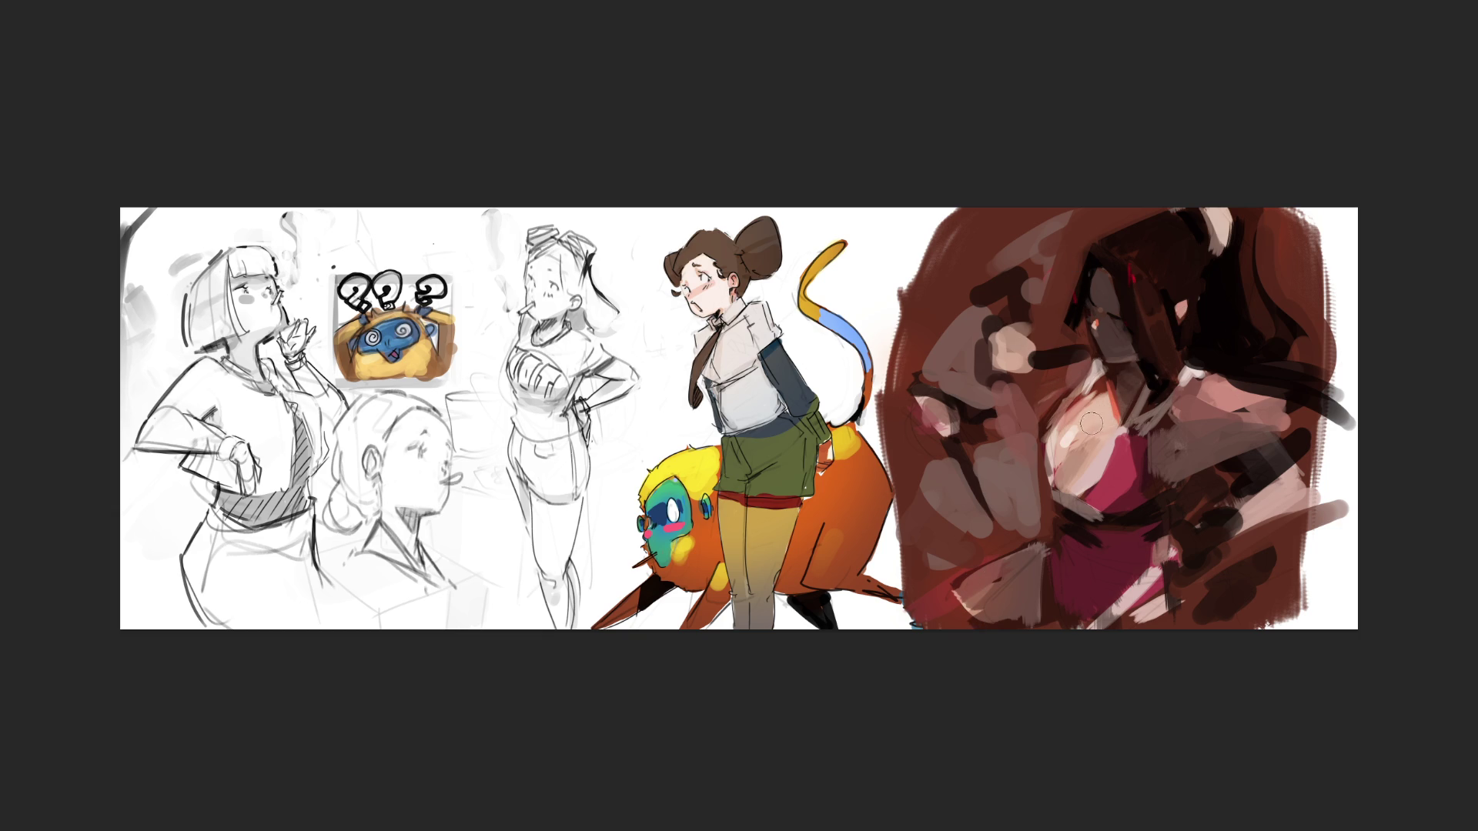
left_click_drag(1041, 314, 1012, 339)
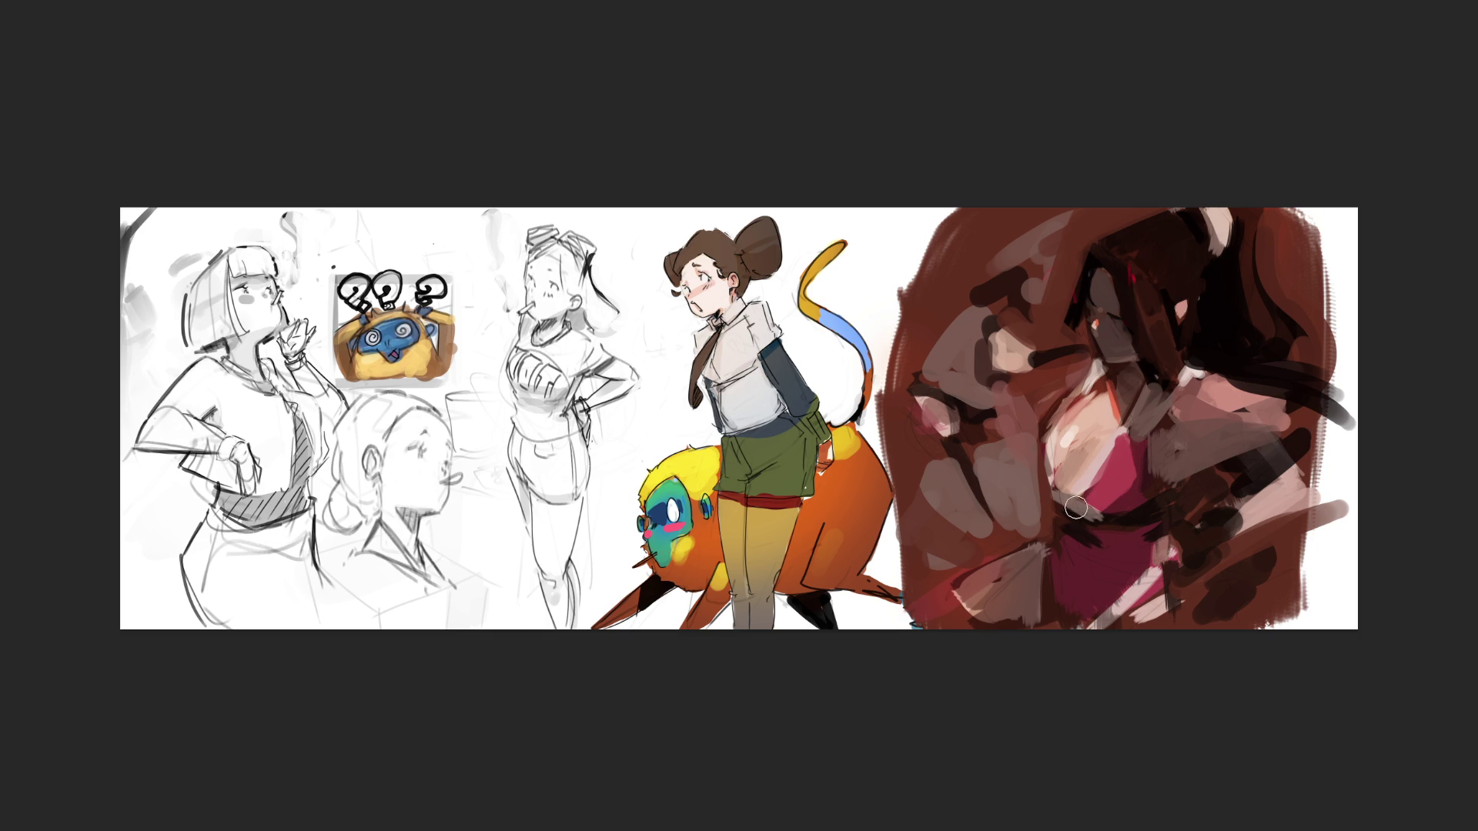
mouse_move(1100, 512)
left_mouse_down()
mouse_move(1152, 479)
mouse_move(1164, 416)
left_mouse_up()
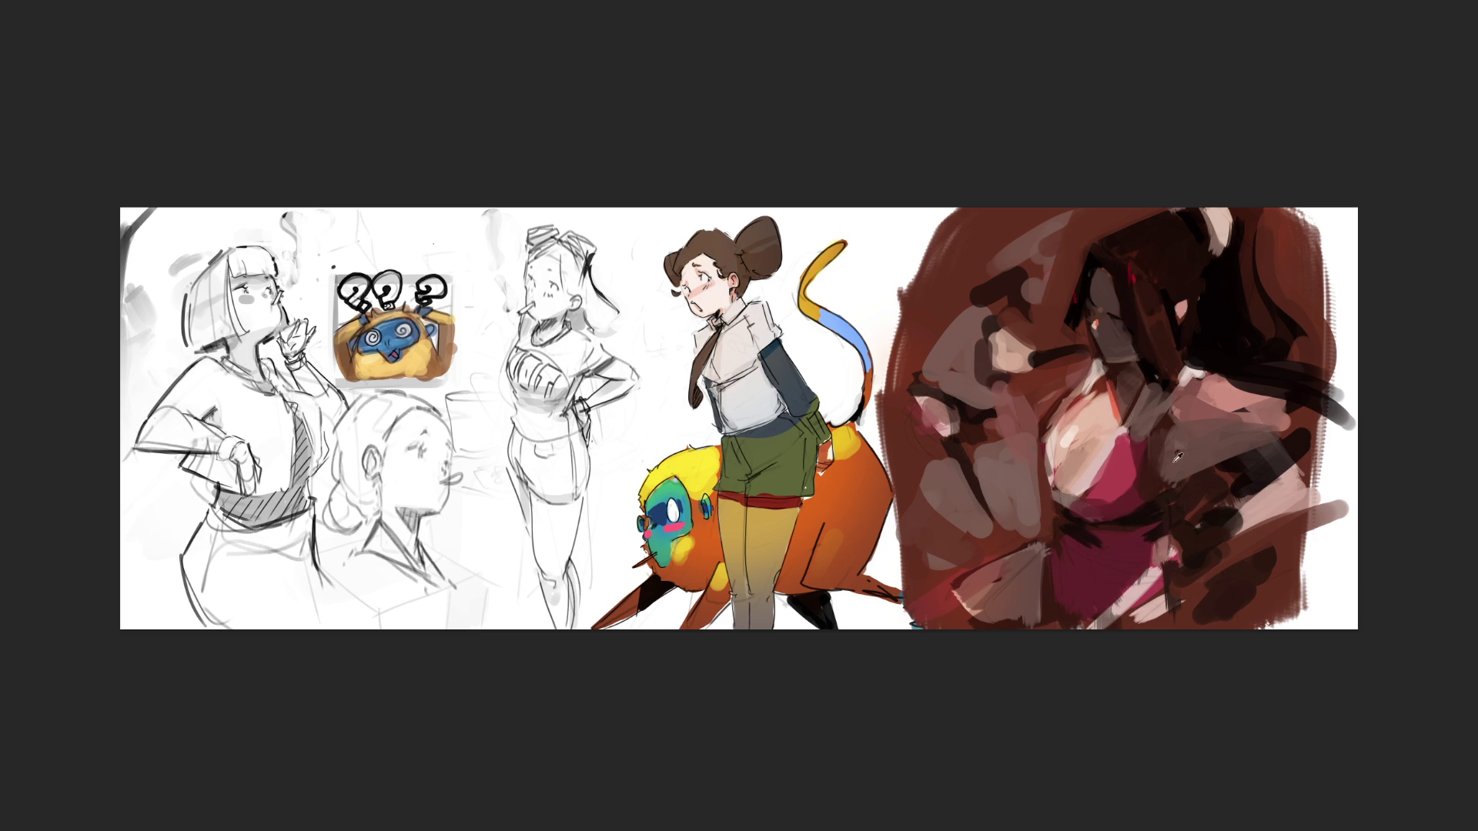
- Shade the shoulder with a sampled grey-brown and paint a dark band across the waist
left_click(1177, 420, "alt")
mouse_move(1178, 423)
left_mouse_down()
mouse_move(1208, 435)
mouse_move(1178, 456)
mouse_move(1187, 477)
mouse_move(1155, 489)
mouse_move(1247, 448)
left_mouse_up()
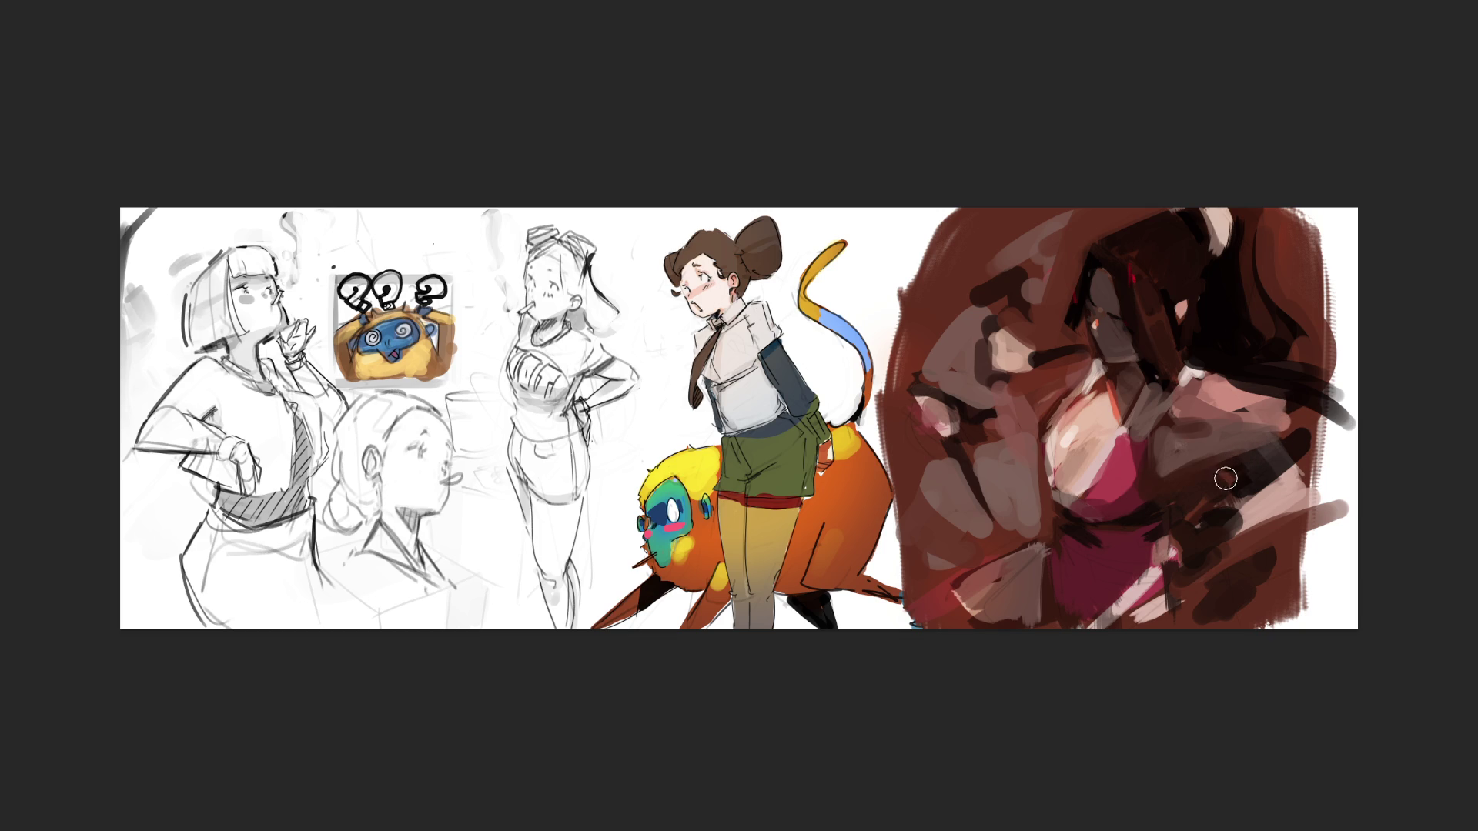
left_click_drag(1271, 456, 1205, 453)
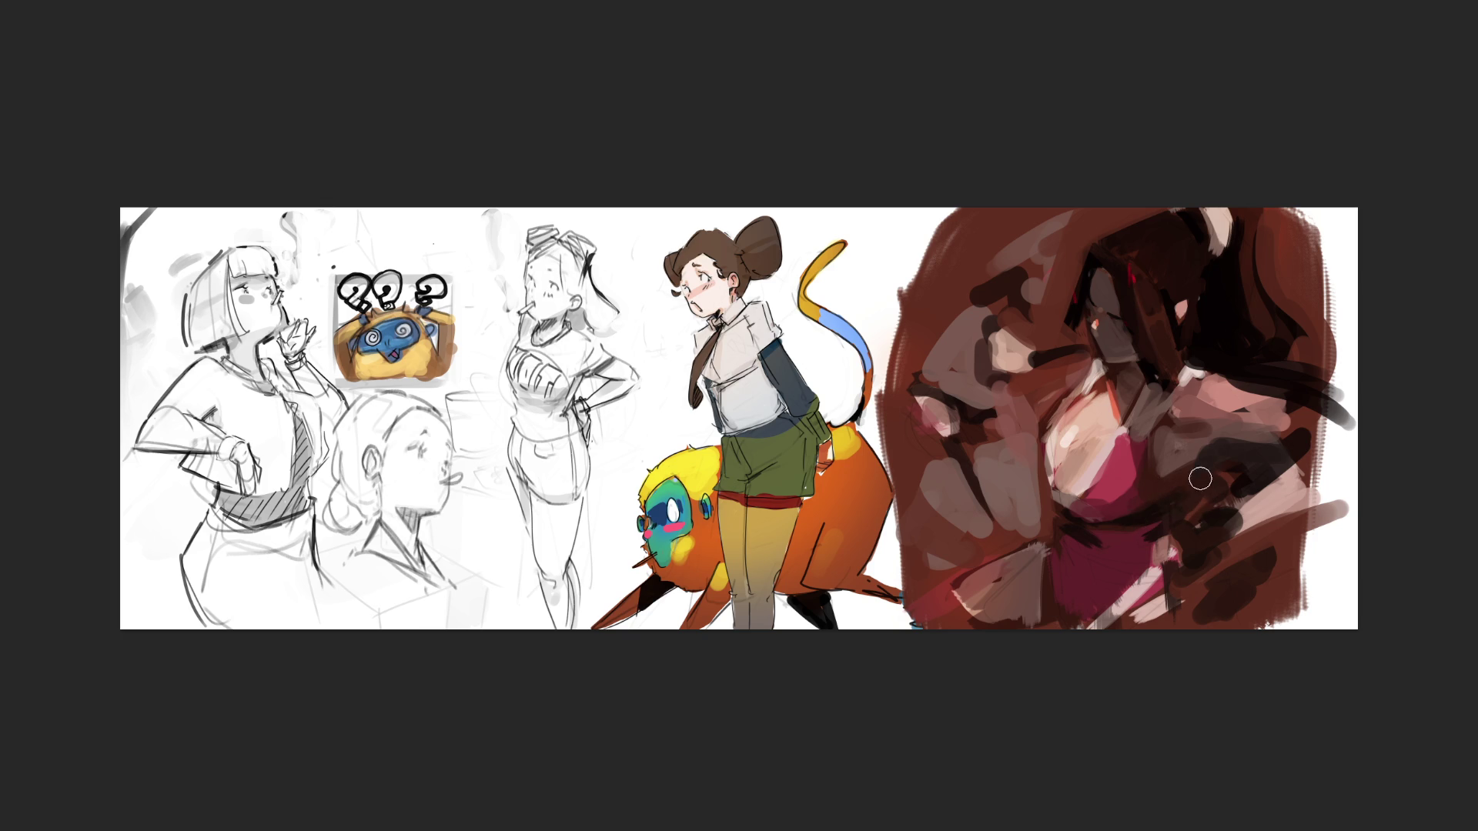
mouse_move(1130, 557)
left_mouse_down()
mouse_move(1147, 532)
mouse_move(1098, 536)
mouse_move(1170, 537)
left_mouse_up()
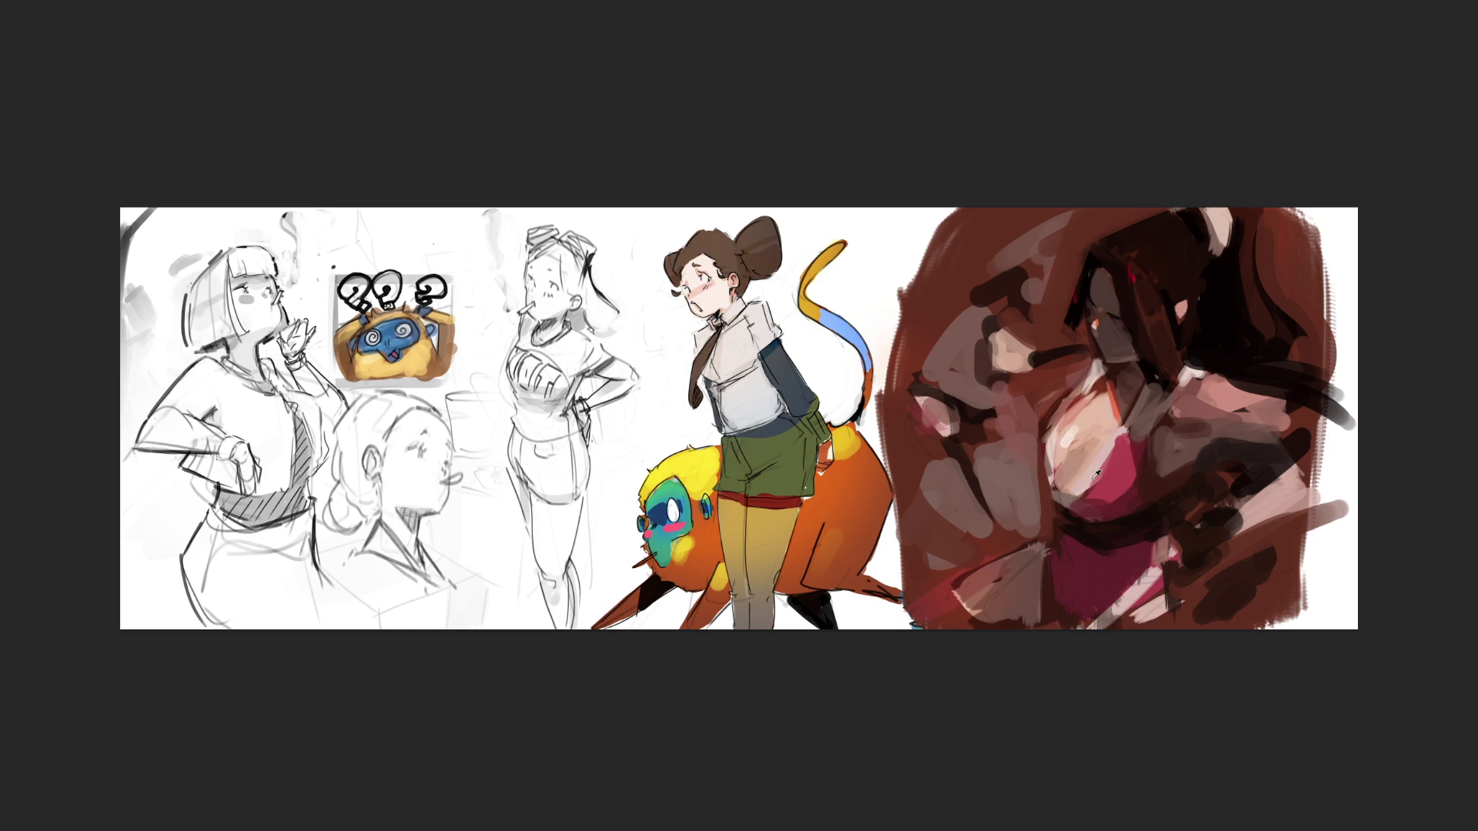
- Refine the chest with a pinkish-red edge, a slightly darker highlight and a light skin-tone stroke
left_click_drag(1036, 450, 1047, 481)
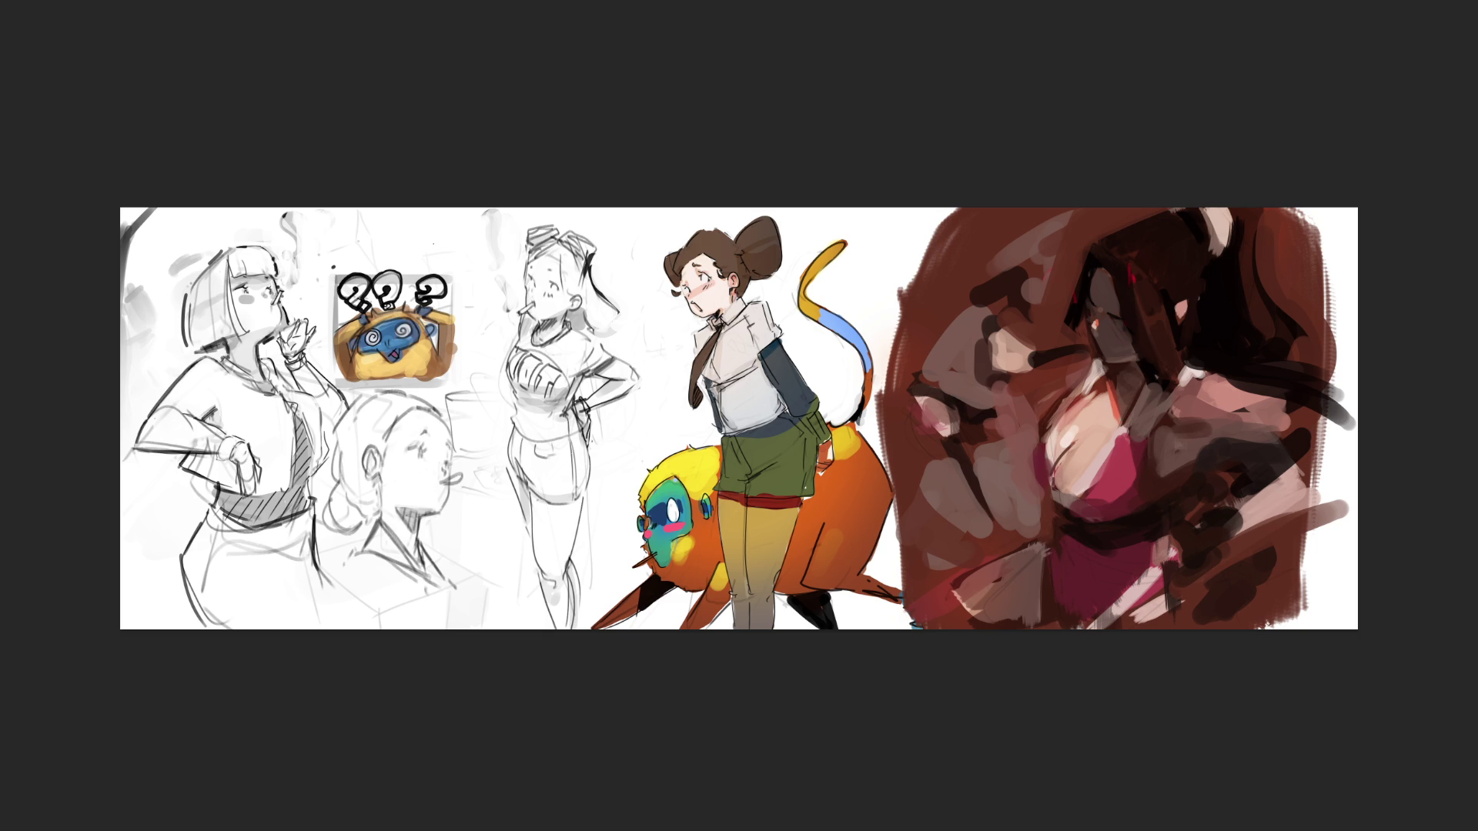
left_click_drag(1053, 480, 1083, 436)
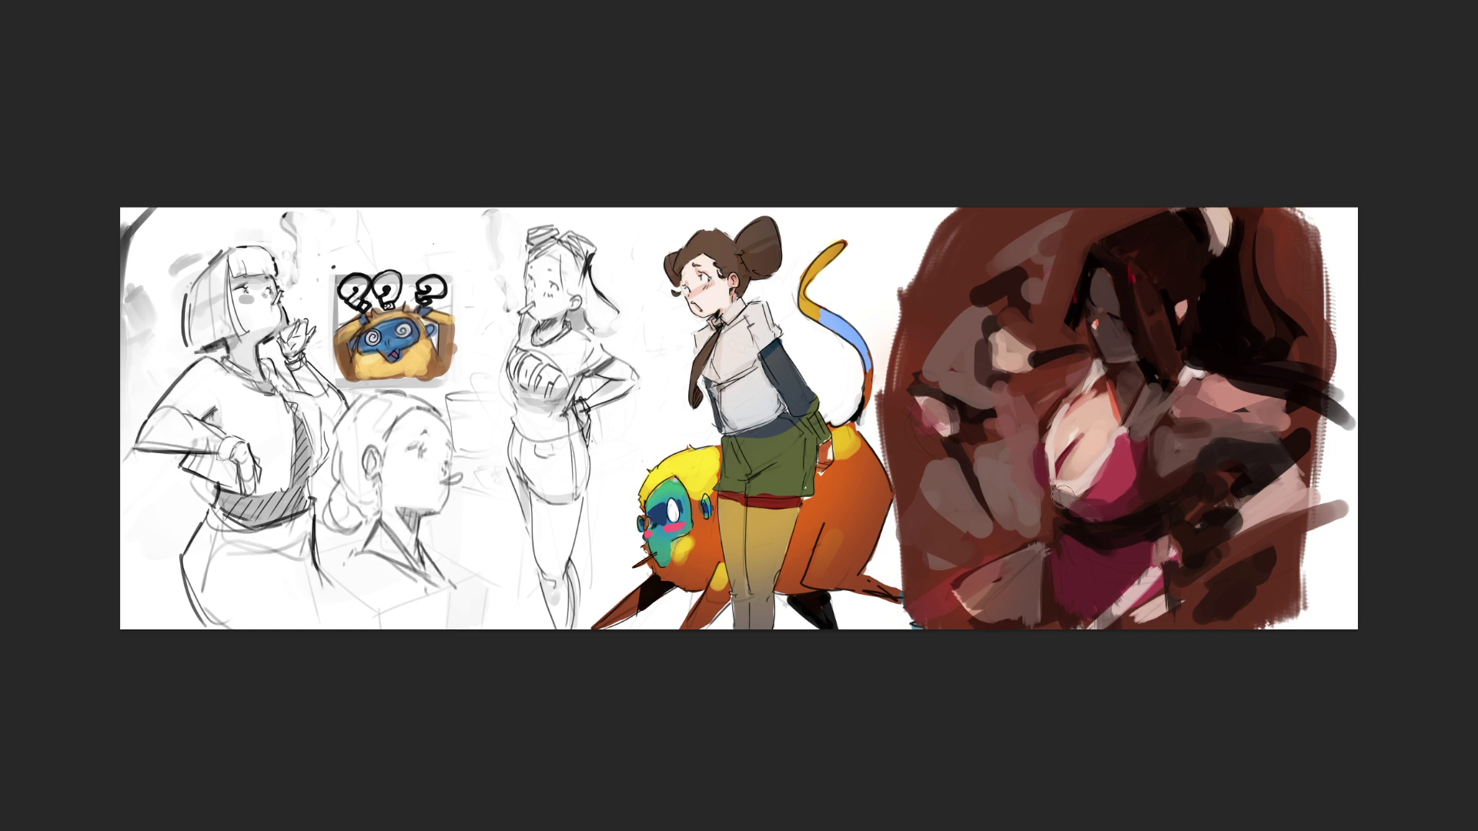
left_click_drag(1098, 440, 1070, 479)
- Paint an orange strap with a darker edge on the chest and a white highlight on the shoulder
left_click_drag(1109, 406, 1114, 455)
left_click_drag(1099, 402, 1107, 426)
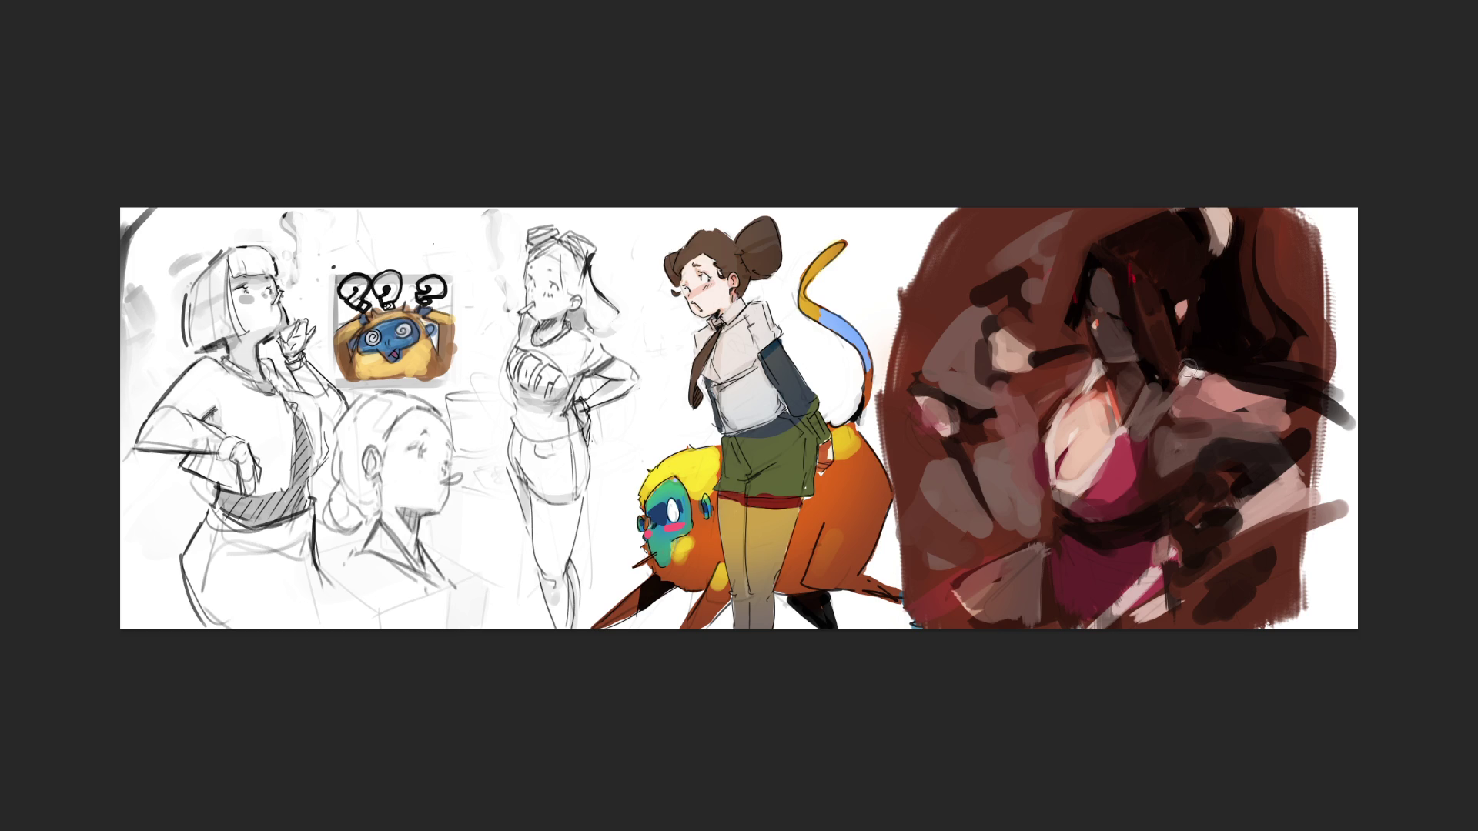
left_click_drag(1189, 362, 1204, 365)
mouse_move(1209, 368)
left_mouse_down()
mouse_move(1186, 354)
mouse_move(1224, 366)
mouse_move(1193, 382)
left_mouse_up()
- Add a light pink stroke across the dark area and dark accents beside the dress and waist
left_click_drag(1206, 432, 1302, 439)
left_click_drag(1222, 448, 1186, 466)
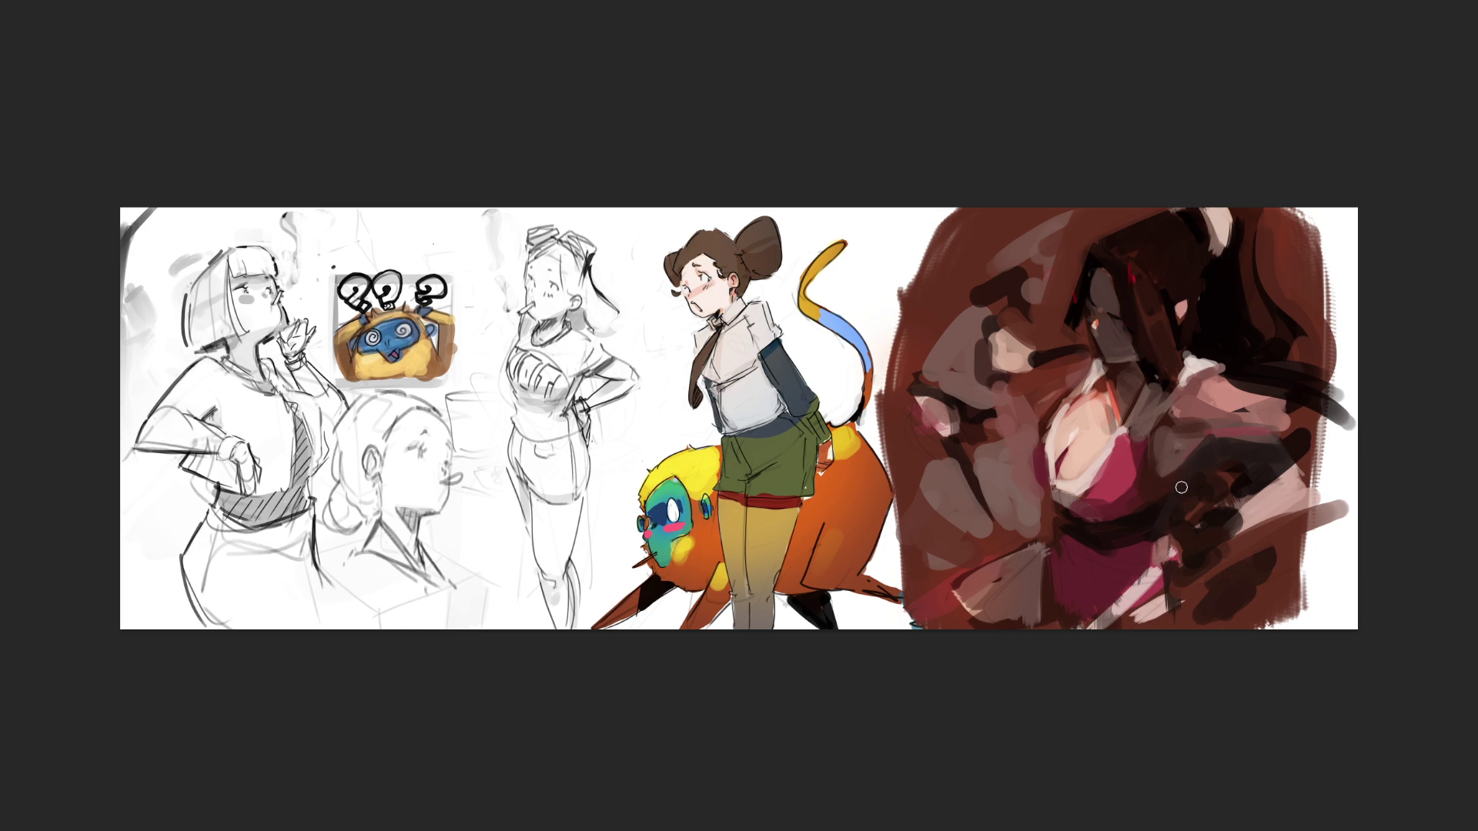
left_click_drag(1164, 537, 1166, 573)
- Paint a grey squiggle on the dress's lower right, overpaint it crimson, and undo the stray face lines
mouse_move(1058, 524)
left_mouse_down()
mouse_move(1159, 522)
mouse_move(1055, 526)
left_mouse_up()
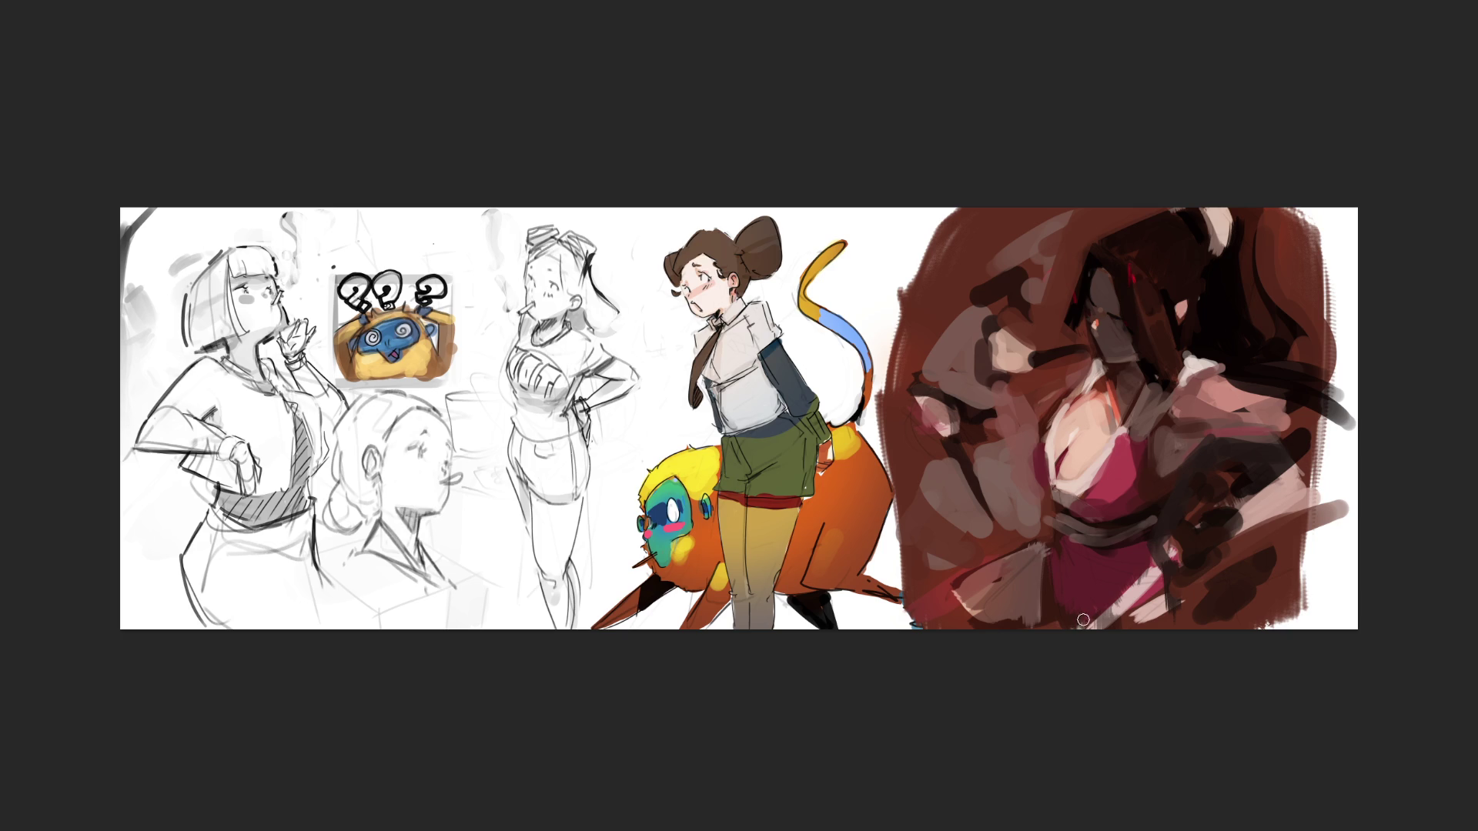
mouse_move(1180, 520)
left_mouse_down()
mouse_move(1223, 533)
mouse_move(1194, 600)
left_mouse_up()
mouse_move(1207, 546)
left_mouse_down()
mouse_move(1231, 585)
mouse_move(1241, 558)
mouse_move(1255, 584)
mouse_move(1246, 556)
left_mouse_up()
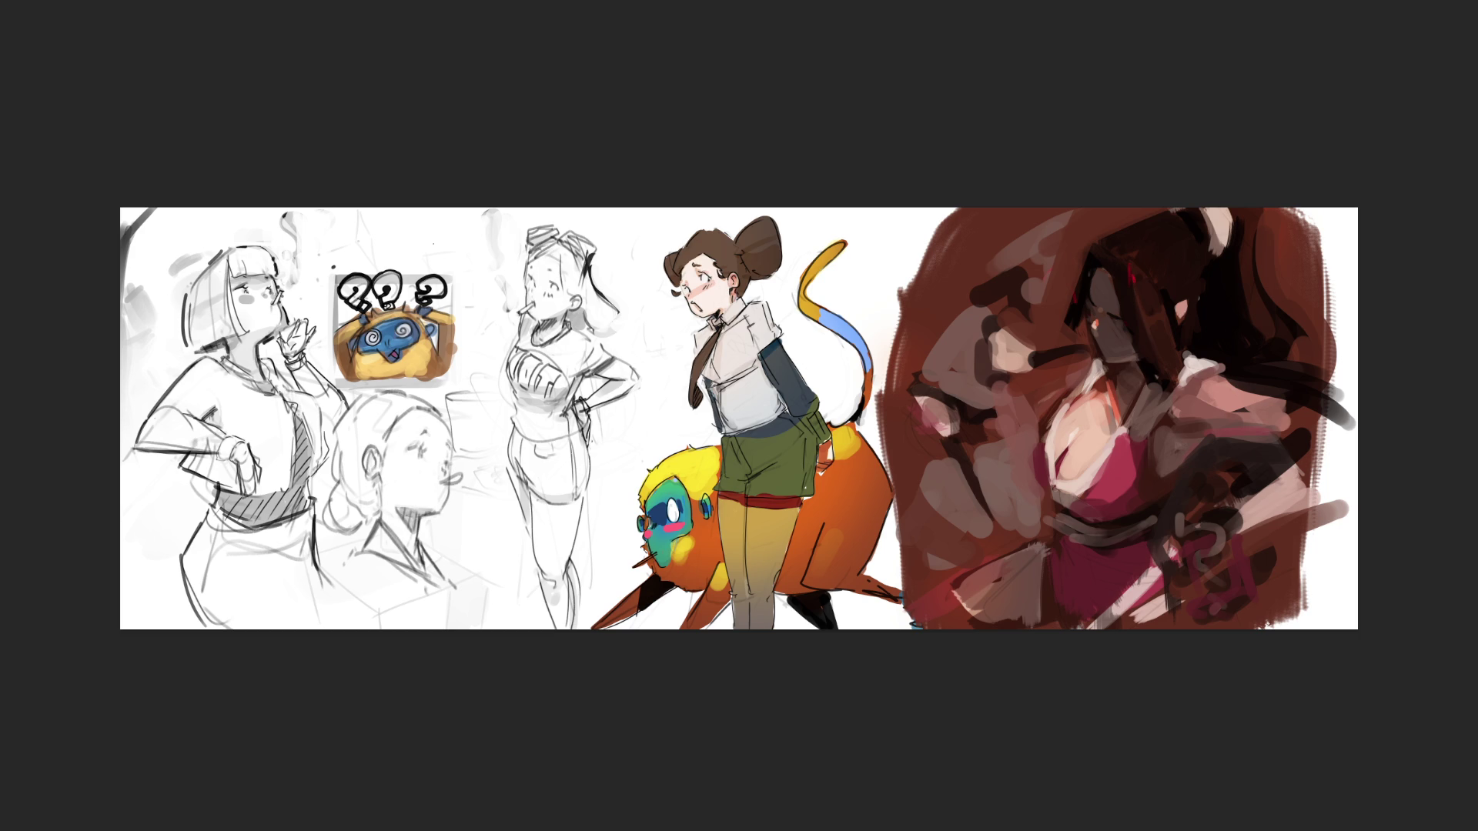
mouse_move(1108, 334)
left_mouse_down()
mouse_move(1102, 219)
mouse_move(1111, 328)
mouse_move(1031, 291)
left_mouse_up()
key("ctrl+z")
key("ctrl+z")
key("ctrl+z")
key("ctrl+z")
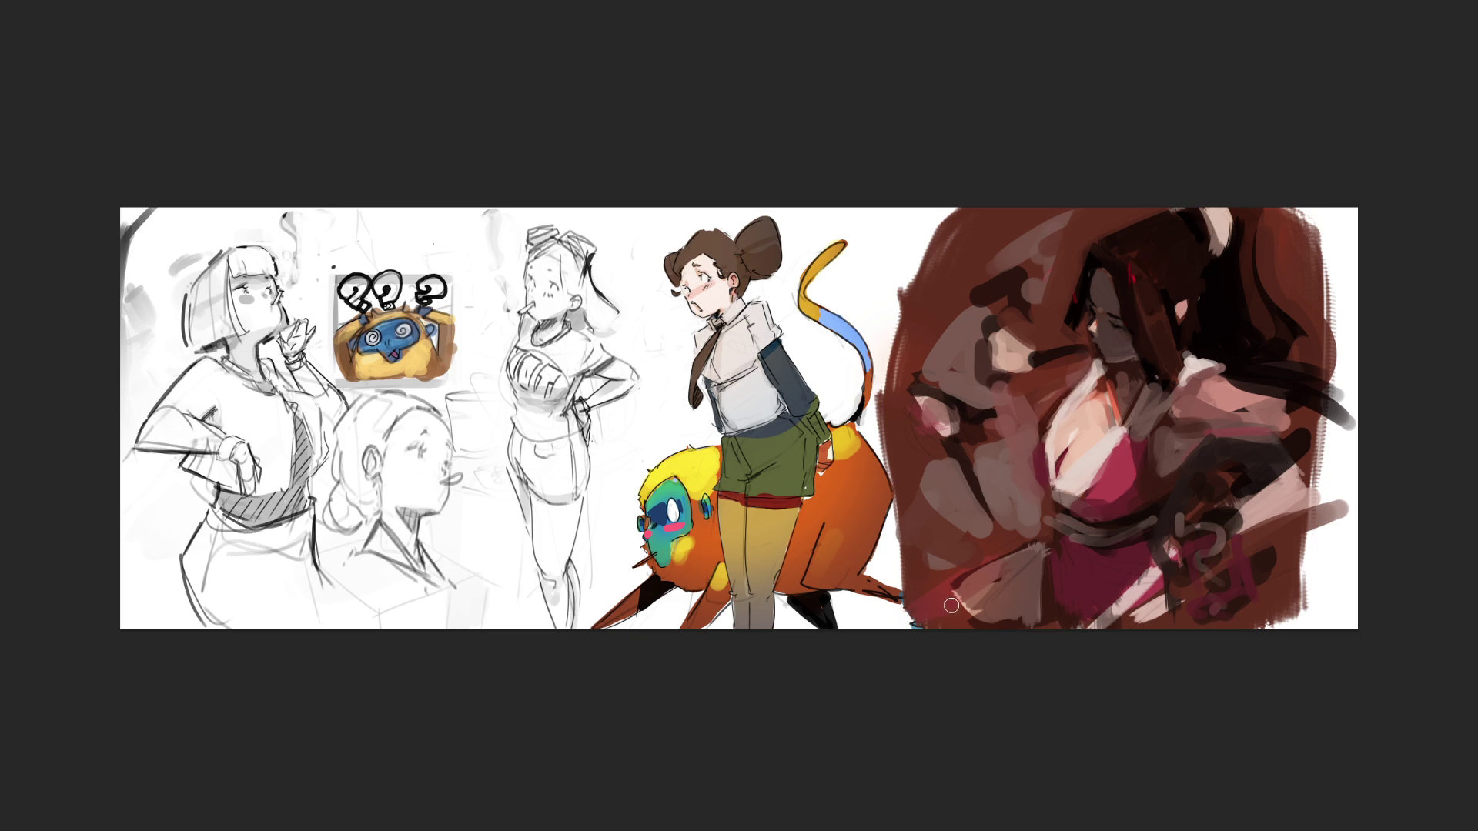
- Sample the dress's red and brush brighter crimson strokes along its diagonal fold, then pick a dark tone
left_click(1129, 462, "alt")
mouse_move(1100, 496)
left_mouse_down()
mouse_move(1137, 455)
mouse_move(1125, 509)
left_mouse_up()
mouse_move(1149, 472)
left_mouse_down()
mouse_move(1112, 512)
mouse_move(1142, 464)
left_mouse_up()
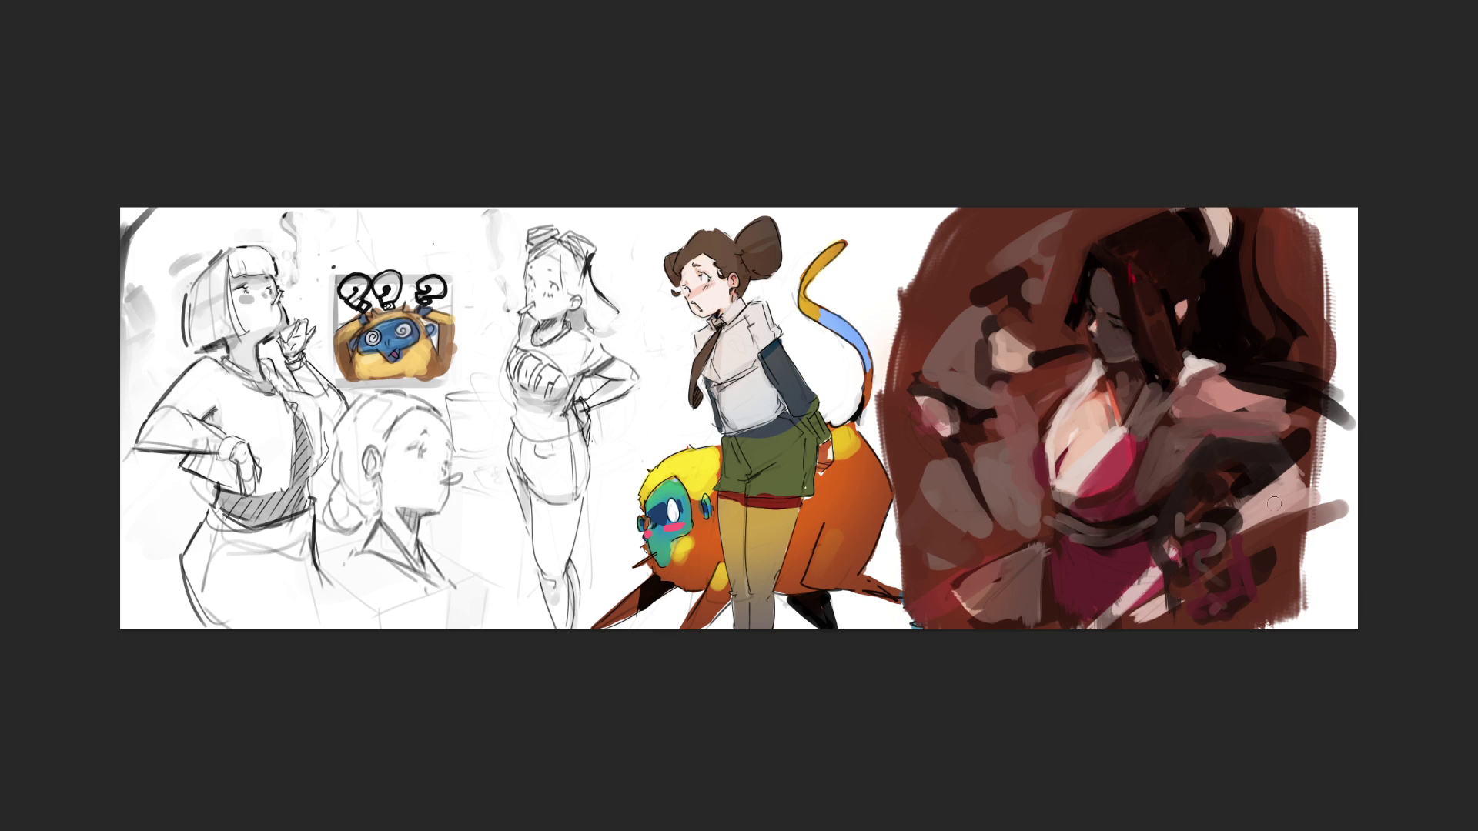
left_click(1223, 448, "alt")
- Darken the upper-right hair with dark curved strokes, removing a stray pale stroke, and shrink the brush
left_click_drag(1109, 234, 1169, 214)
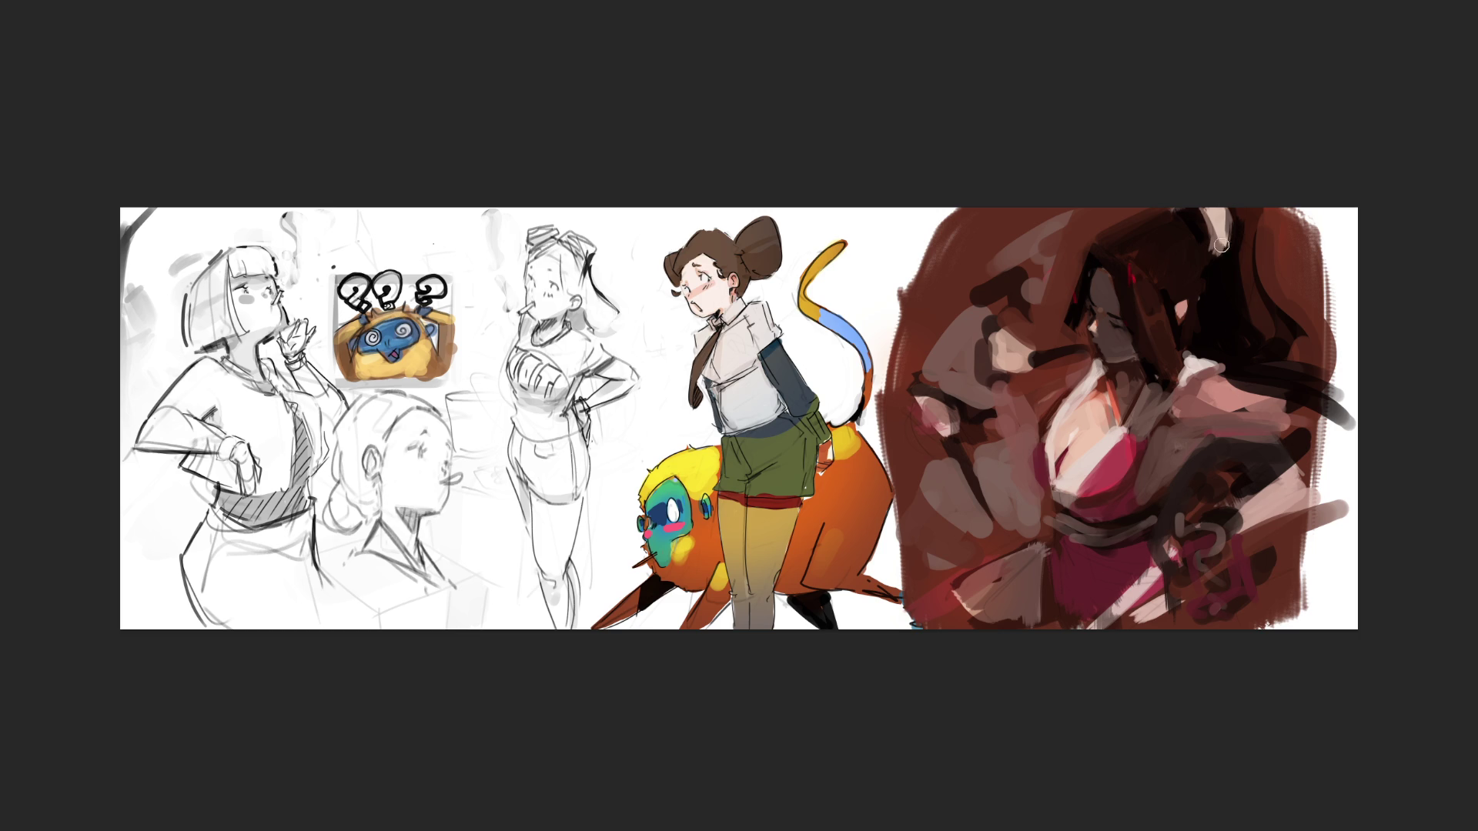
left_click_drag(1228, 224, 1212, 278)
key("ctrl+z")
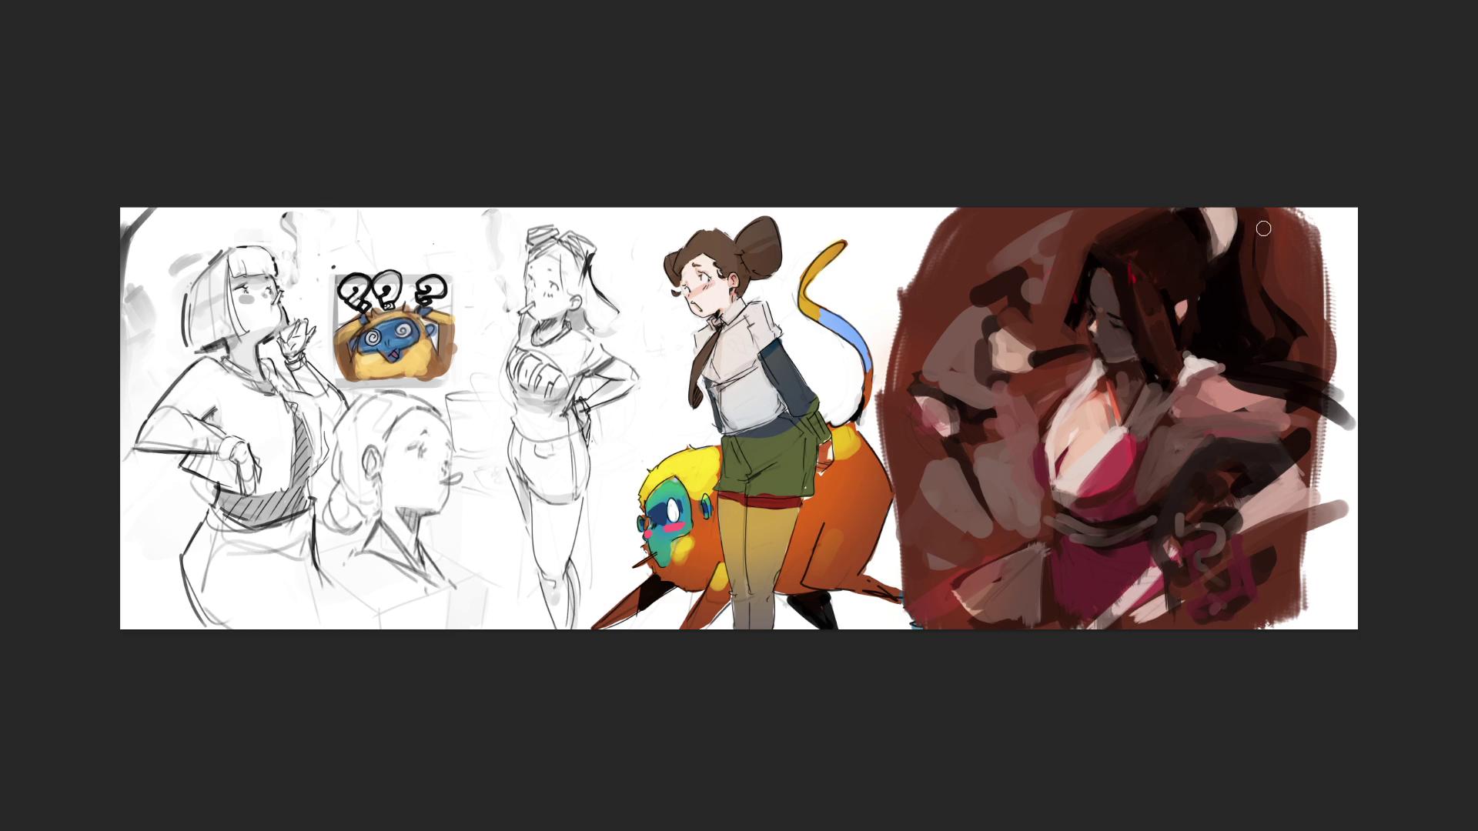
left_click_drag(1274, 266, 1270, 358)
mouse_move(1240, 286)
left_mouse_down()
mouse_move(1270, 293)
mouse_move(1270, 334)
mouse_move(1301, 324)
mouse_move(1289, 366)
mouse_move(1299, 250)
mouse_move(1271, 229)
mouse_move(1308, 335)
left_mouse_up()
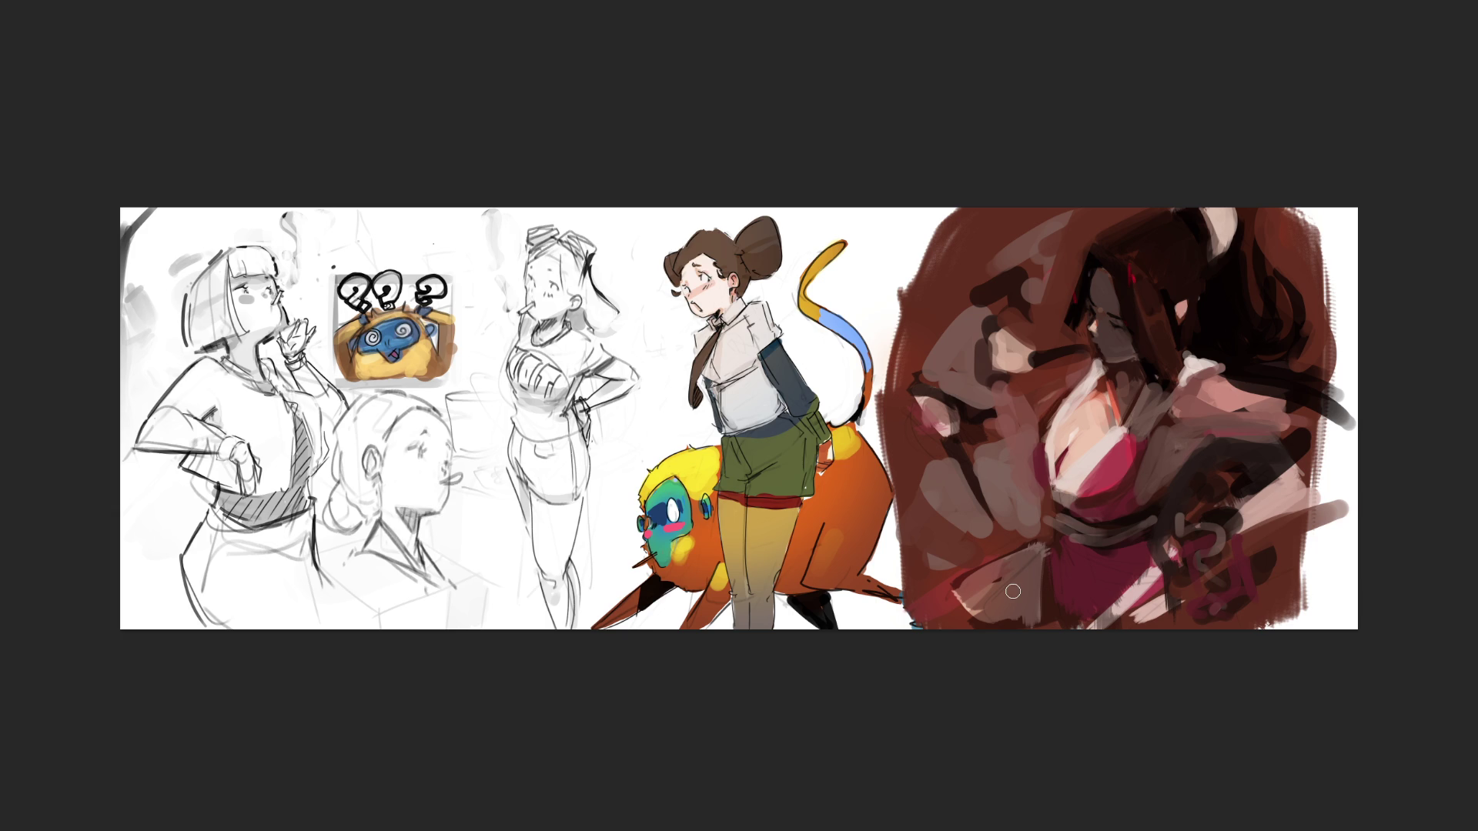
key("bracketleft")
key("bracketleft")
- Paint a light vertical stroke down the neck, discarding the failed light attempts
left_click_drag(989, 390, 989, 406)
left_click_drag(990, 430, 1007, 446)
key("ctrl+z")
mouse_move(988, 383)
left_mouse_down()
mouse_move(1002, 495)
mouse_move(1013, 477)
left_mouse_up()
left_click_drag(1014, 386, 1022, 427)
key("ctrl+z")
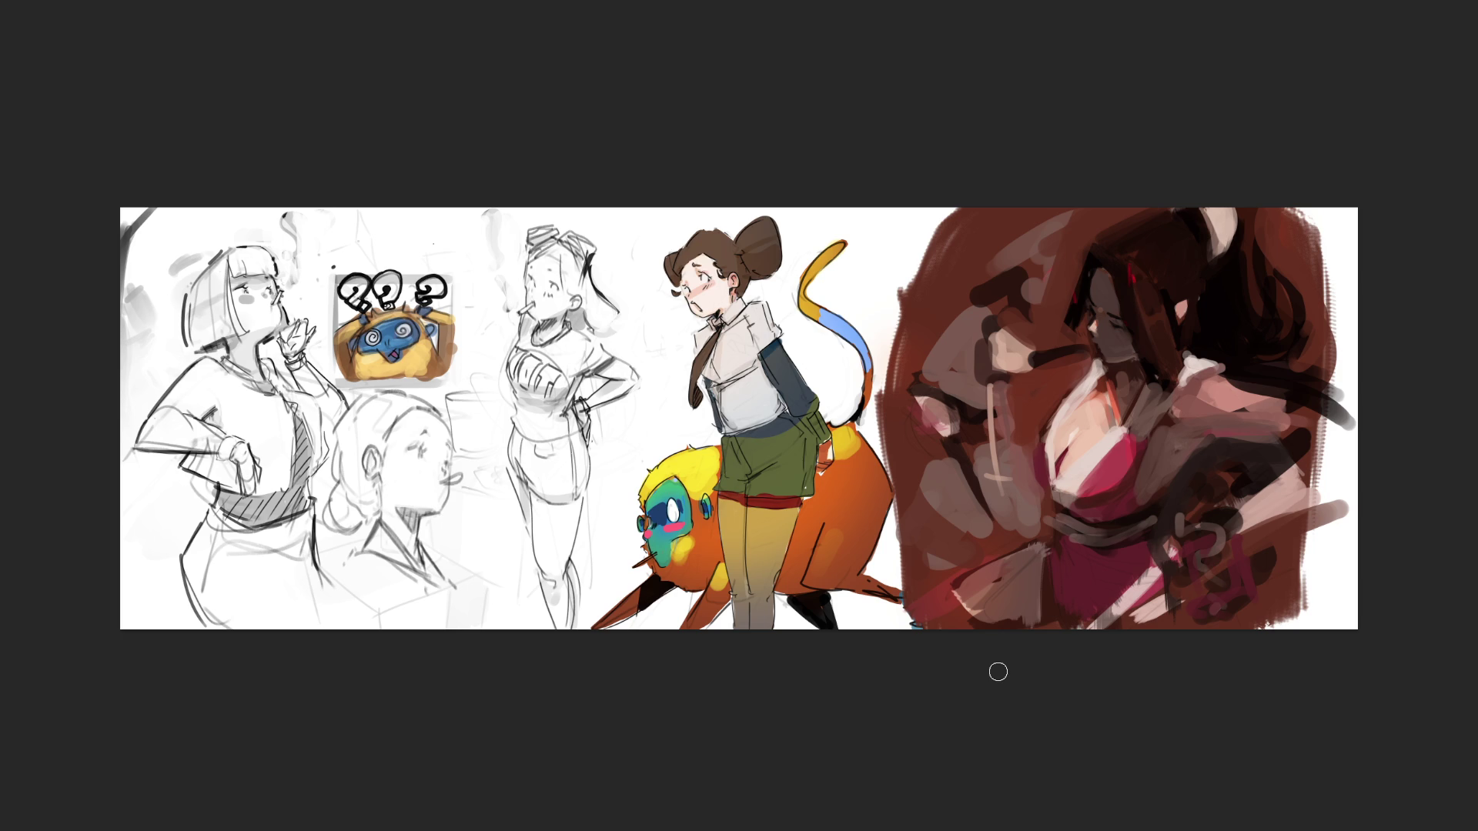
- Rework the neck and shoulder colours, then draw a dark curve along the jawline with a smaller brush
mouse_move(1066, 351)
left_mouse_down()
mouse_move(1047, 389)
mouse_move(1032, 362)
mouse_move(1055, 346)
mouse_move(1023, 396)
mouse_move(1024, 454)
left_mouse_up()
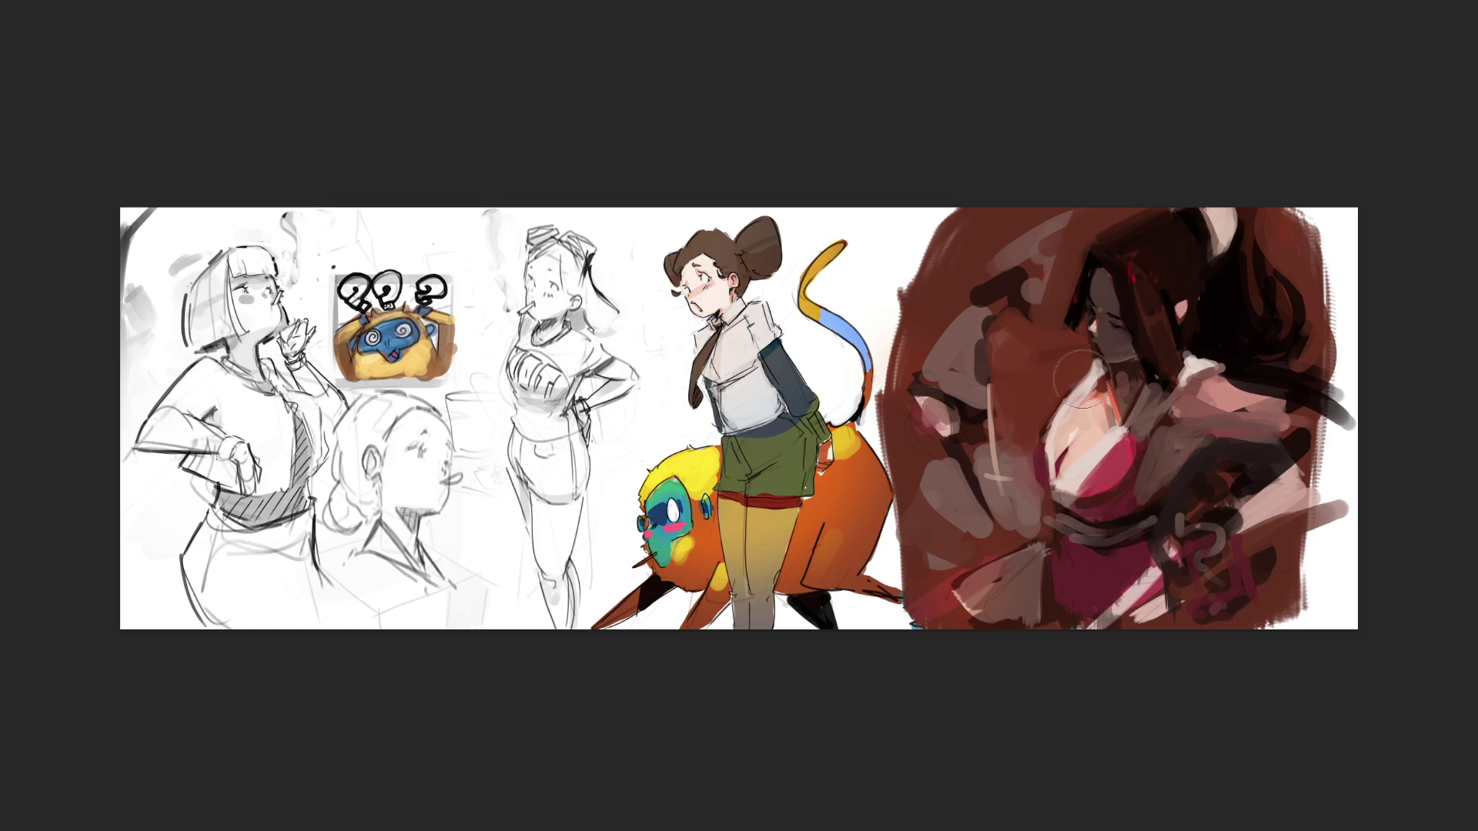
key("bracketleft")
key("bracketleft")
key("bracketleft")
left_click_drag(1090, 349, 1074, 373)
- Dab peach on the nose, discard two red hair-strand lines, and paint dark strands beside the face
left_click_drag(1100, 318, 1114, 328)
left_click_drag(1128, 265, 1135, 359)
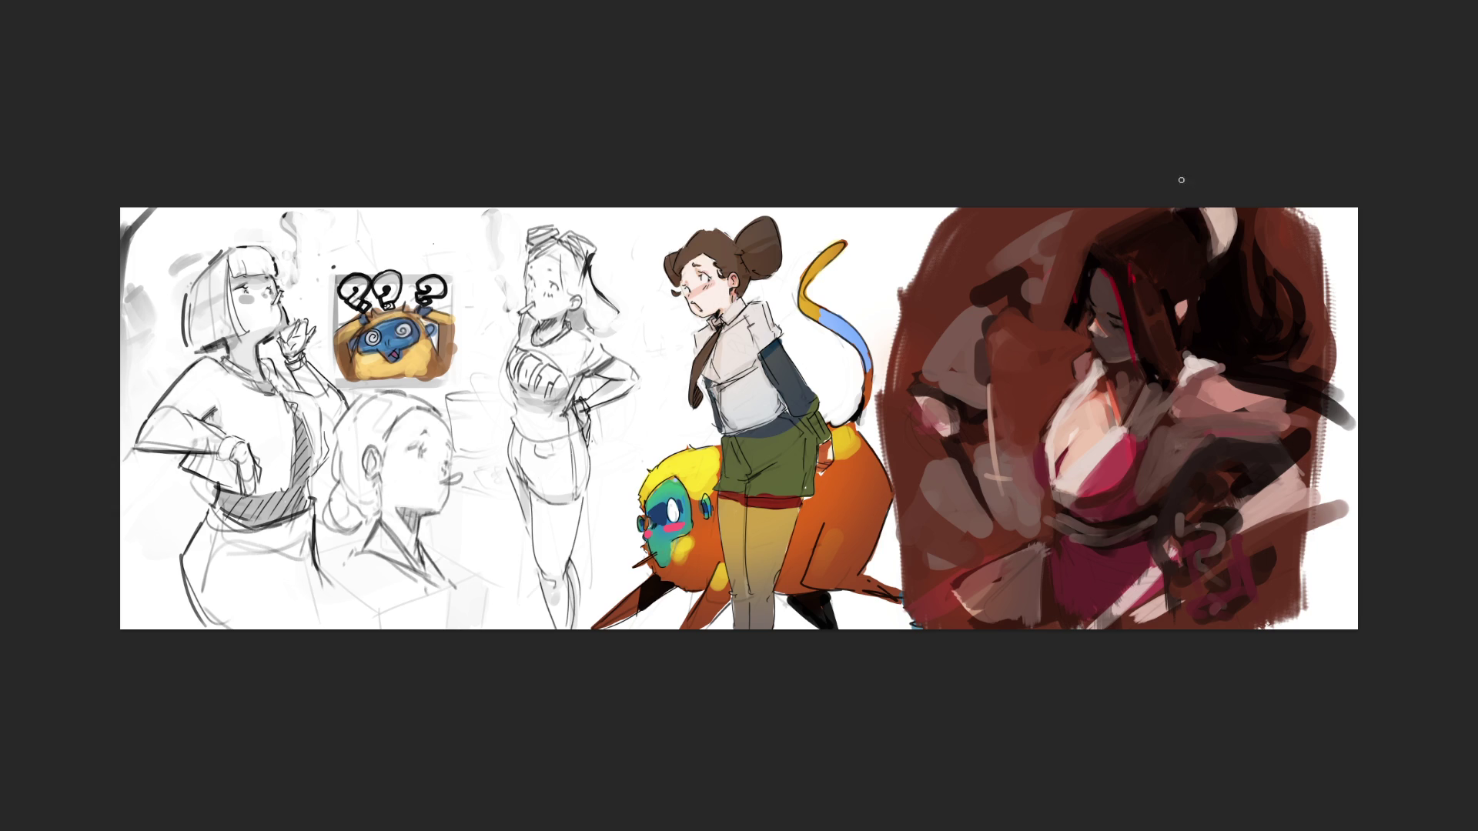
key("ctrl+z")
left_click_drag(1139, 302, 1164, 387)
key("ctrl+z")
left_click_drag(1171, 328, 1159, 356)
- Paint dark hair strands beside the face, extending them down over the neck and collar
left_click_drag(1155, 295, 1149, 338)
mouse_move(1146, 371)
left_mouse_down()
mouse_move(1125, 422)
mouse_move(1165, 356)
mouse_move(1169, 397)
mouse_move(1182, 359)
mouse_move(1161, 356)
left_mouse_up()
left_click(1159, 405, "alt")
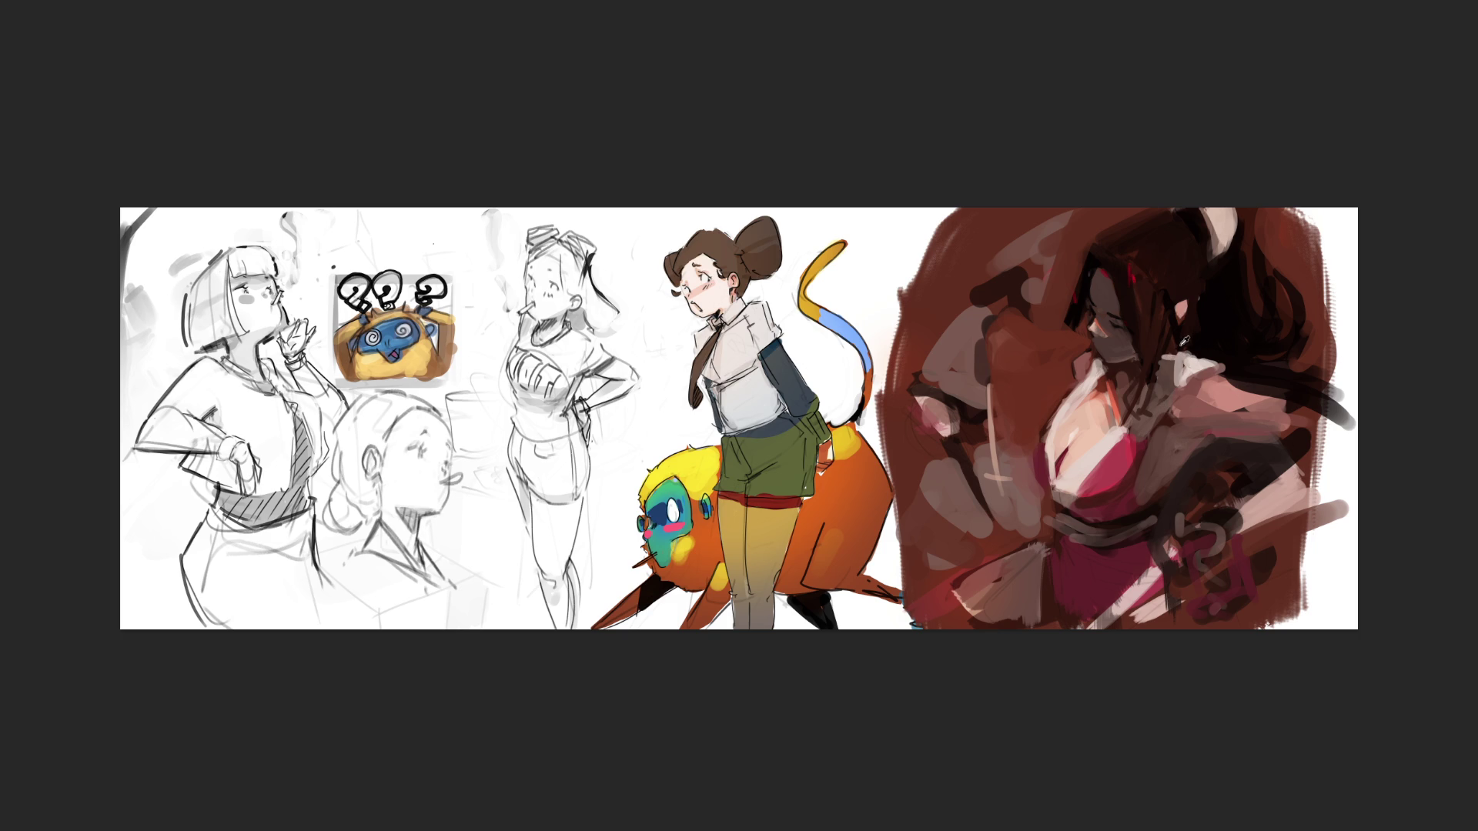
left_click_drag(1181, 353, 1121, 431)
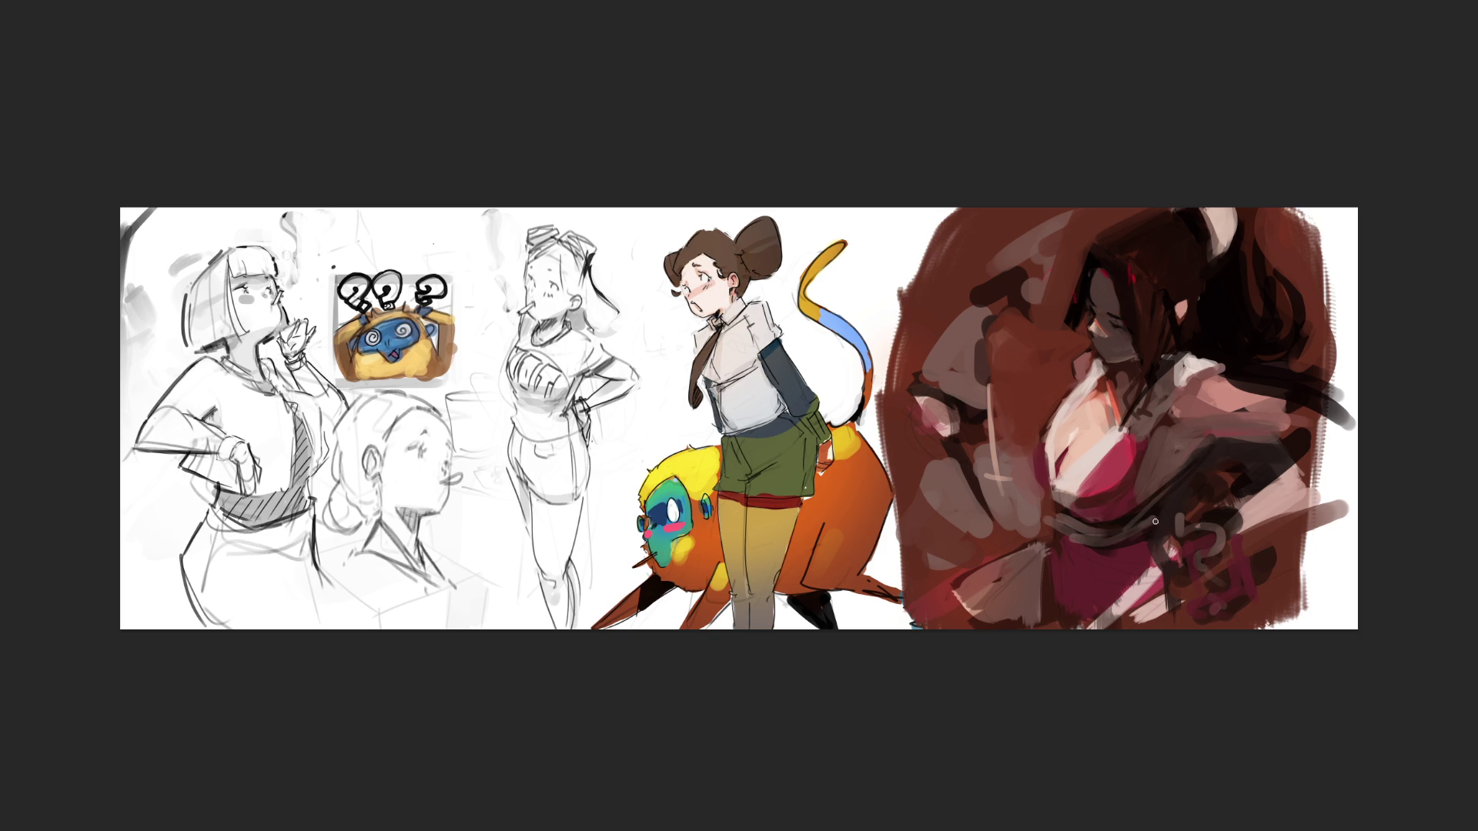
- Darken the dress's left edge, belt and lower folds, then add light pink highlights at the bottom
mouse_move(1042, 498)
left_mouse_down()
mouse_move(1054, 546)
mouse_move(1104, 520)
mouse_move(1033, 461)
mouse_move(1032, 488)
left_mouse_up()
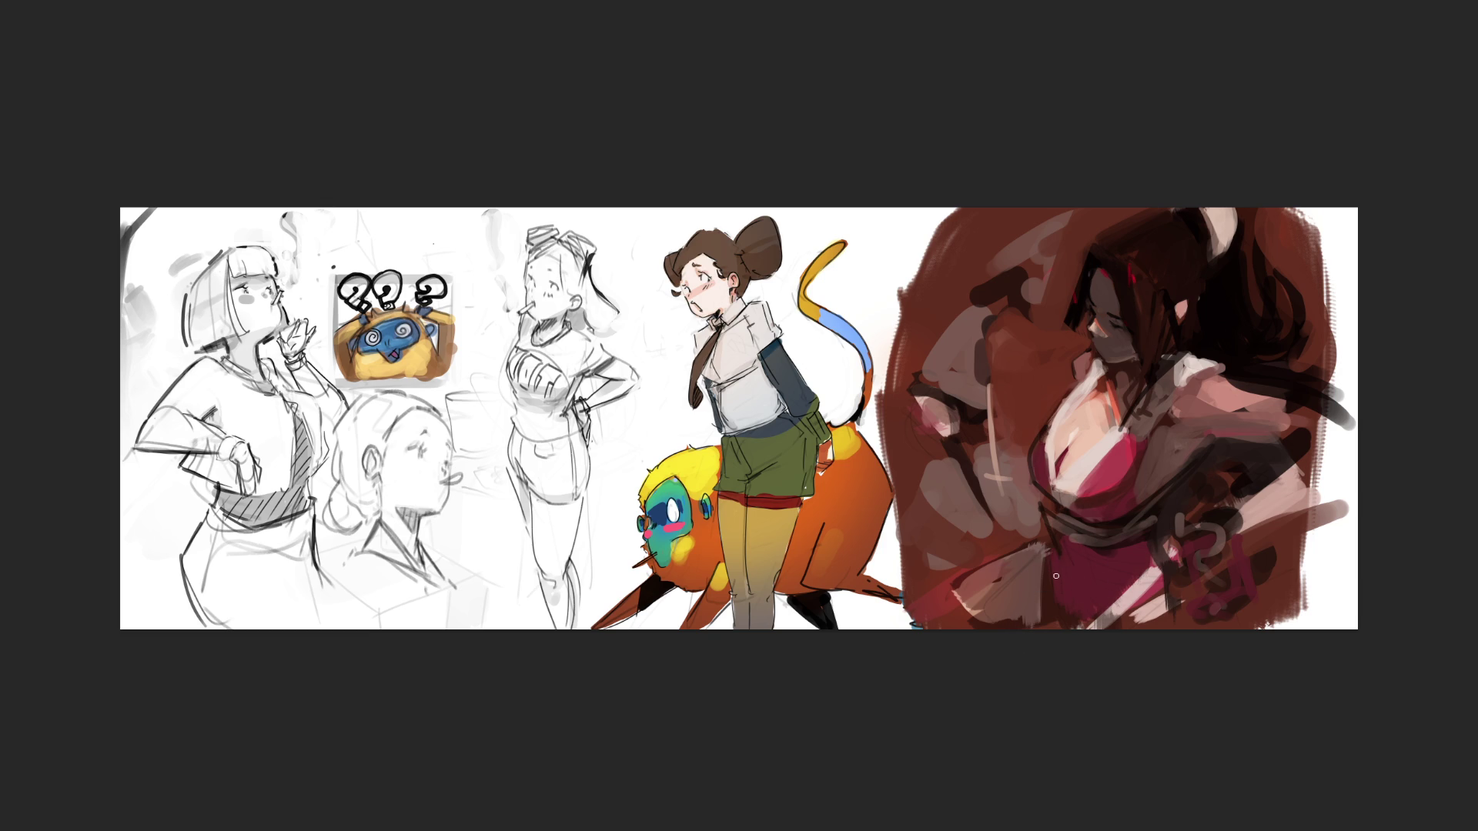
left_click_drag(1045, 540, 1026, 626)
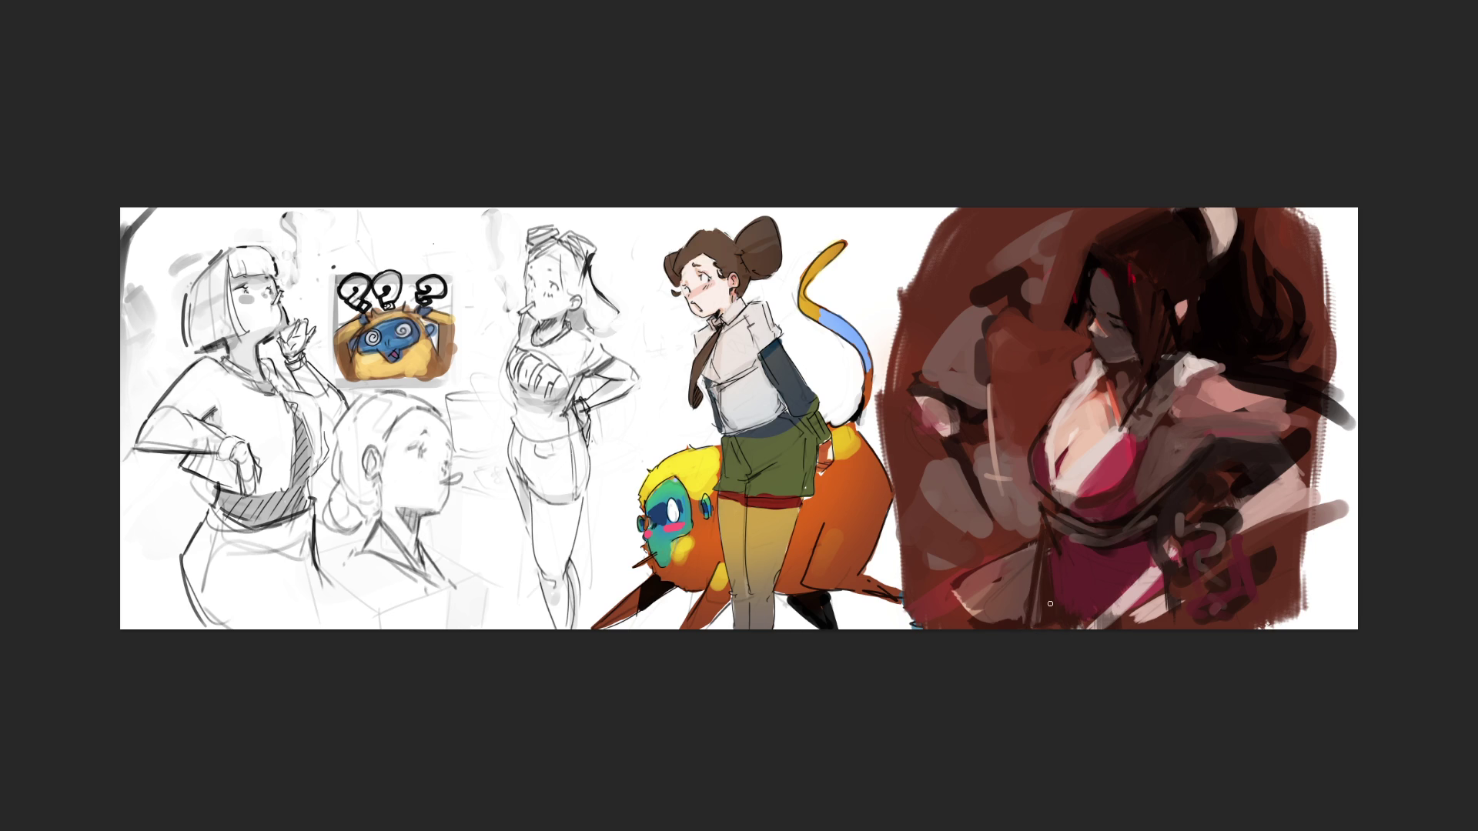
left_click_drag(1043, 530, 932, 579)
left_click_drag(970, 620, 1016, 617)
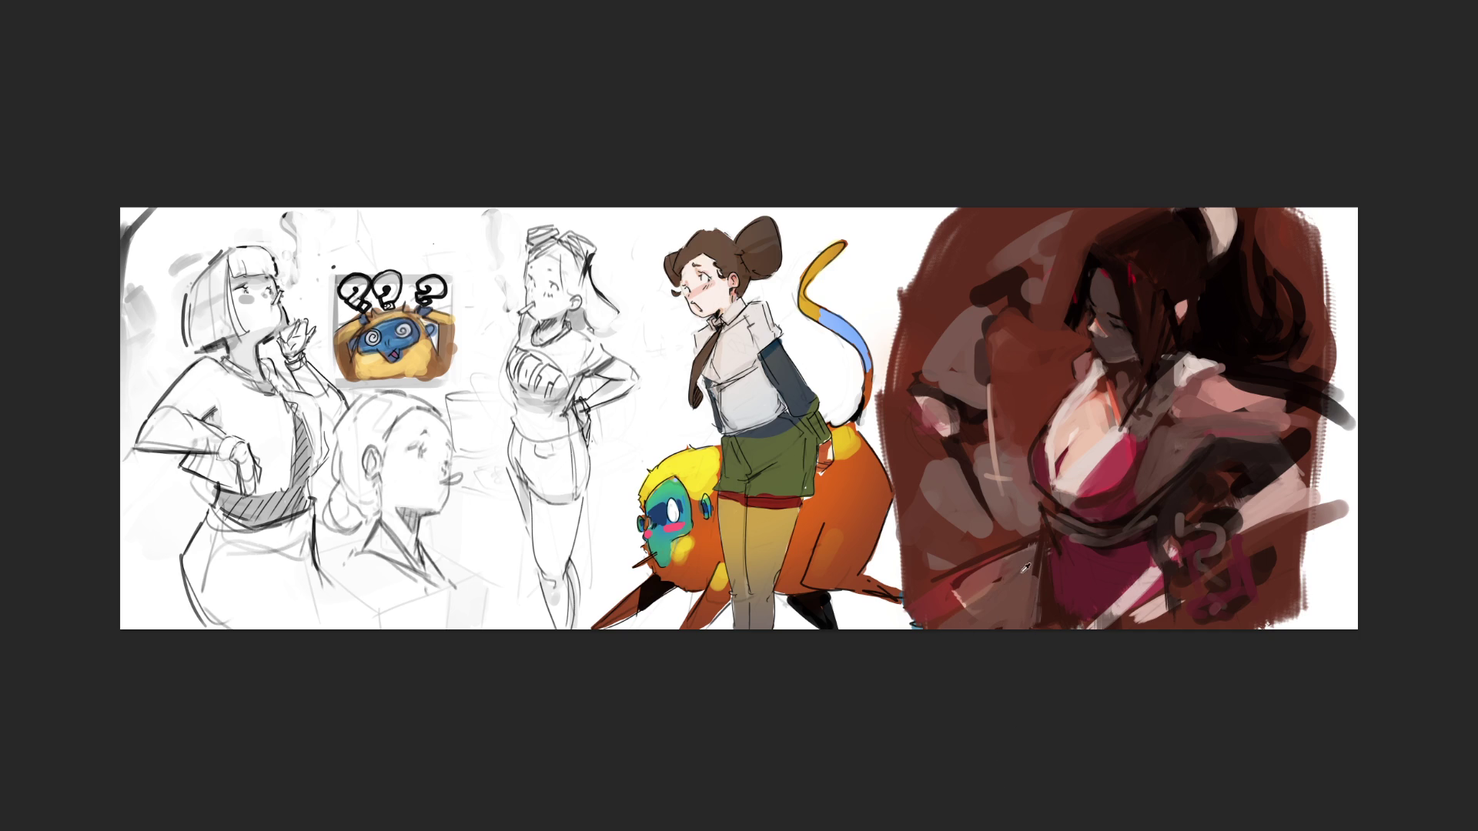
mouse_move(1159, 587)
left_mouse_down()
mouse_move(1175, 610)
mouse_move(1132, 608)
mouse_move(1174, 616)
left_mouse_up()
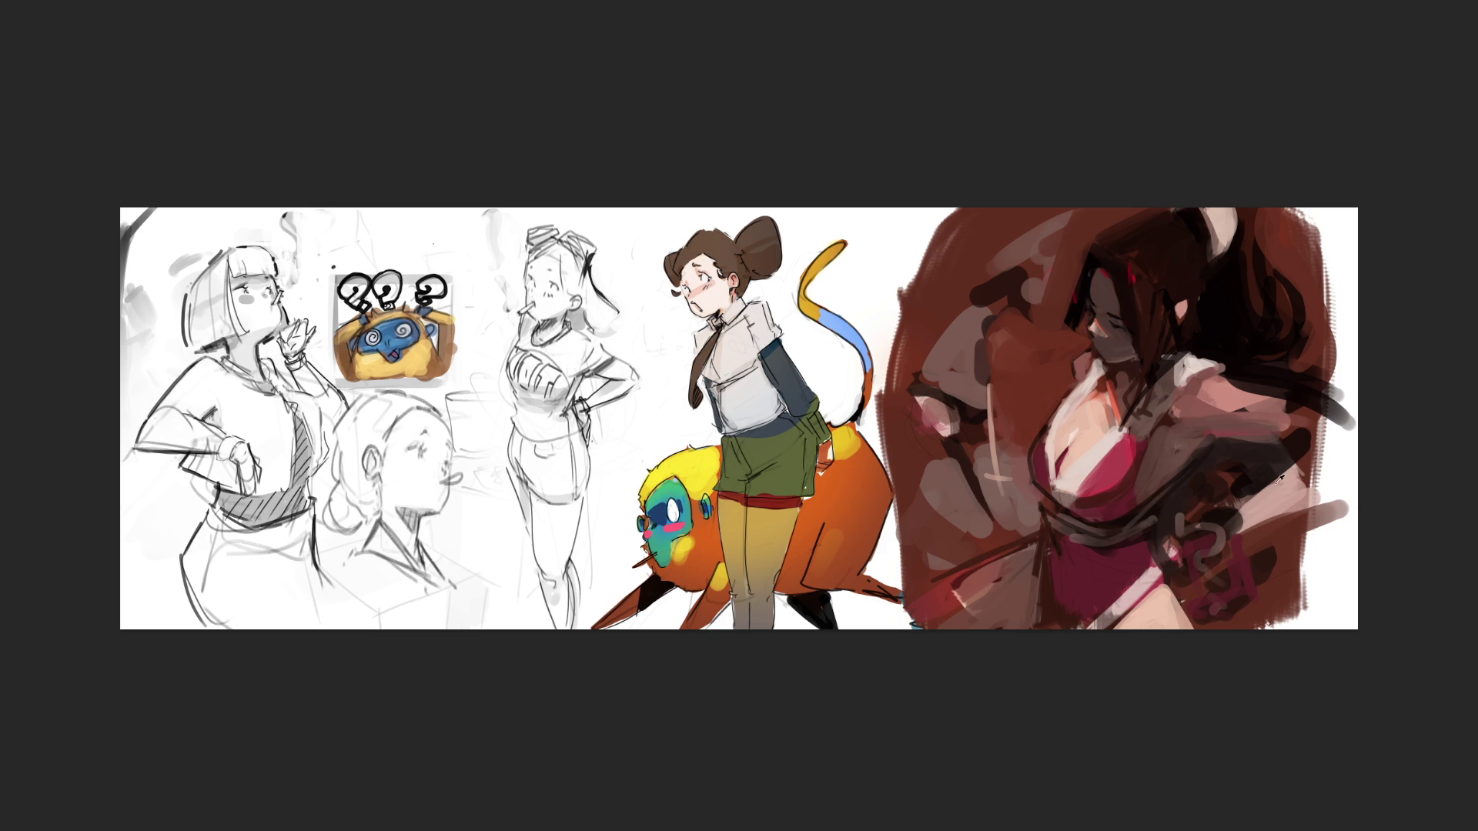
mouse_move(1126, 592)
left_mouse_down()
mouse_move(1147, 575)
mouse_move(1066, 622)
left_mouse_up()
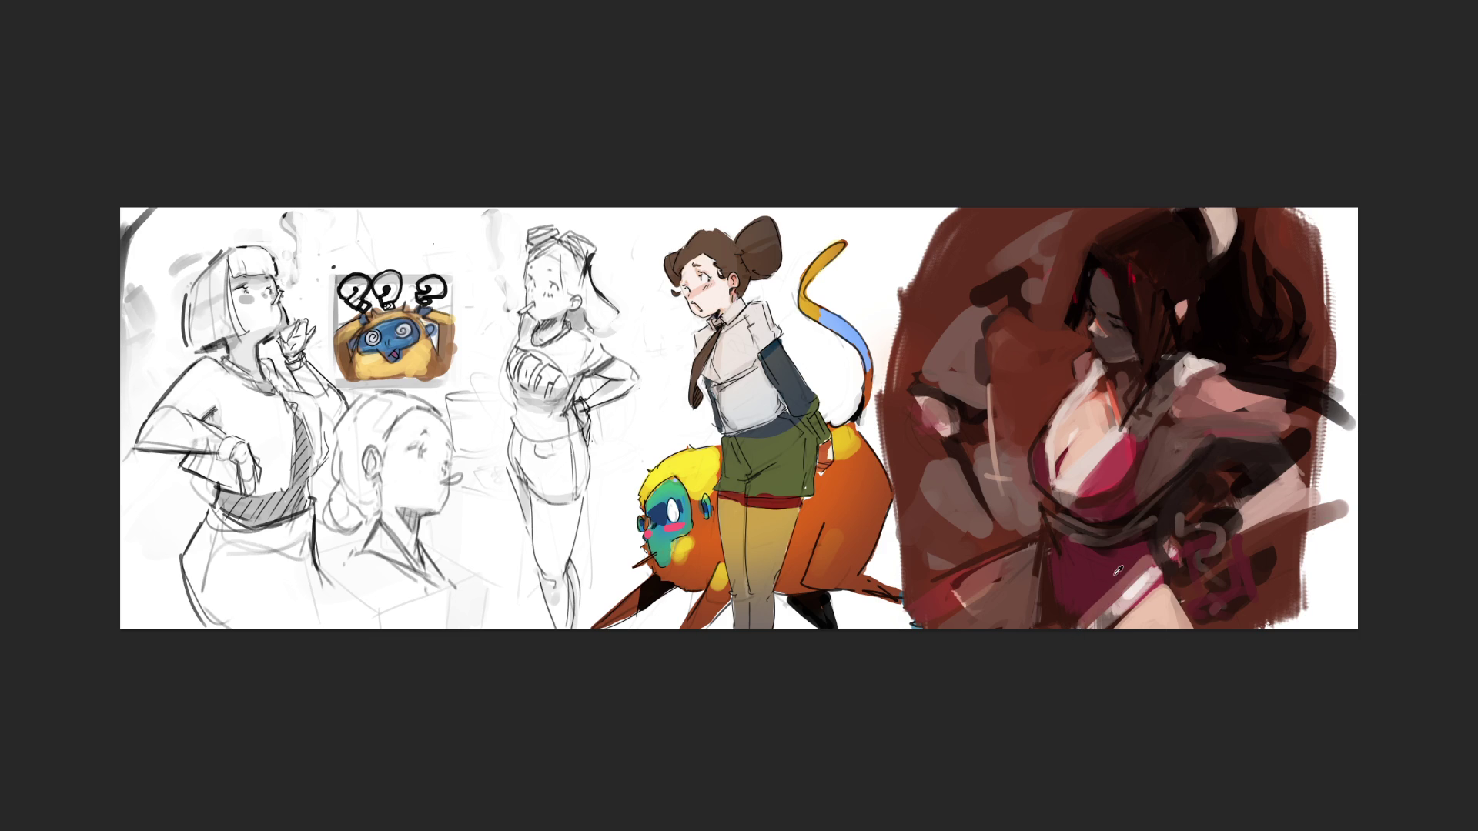
- Brighten the red dress with light strokes, then paint dark strokes over the hand and waist sash
left_click_drag(1139, 563, 1101, 607)
left_click_drag(1160, 559, 1123, 587)
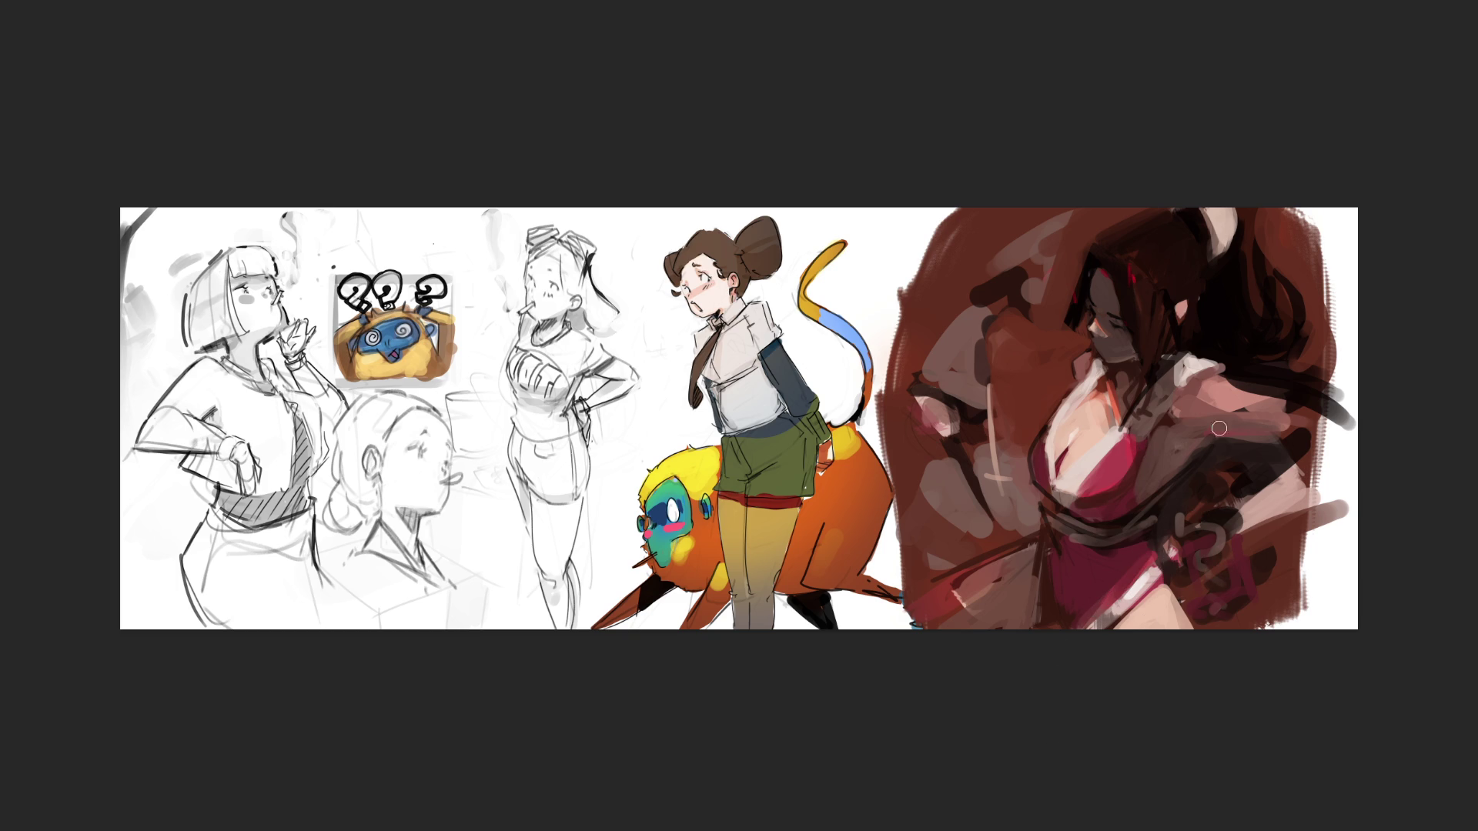
mouse_move(1170, 516)
left_mouse_down()
mouse_move(1239, 531)
mouse_move(1212, 516)
mouse_move(1178, 543)
mouse_move(1222, 515)
mouse_move(1190, 589)
mouse_move(1216, 612)
mouse_move(1216, 543)
left_mouse_up()
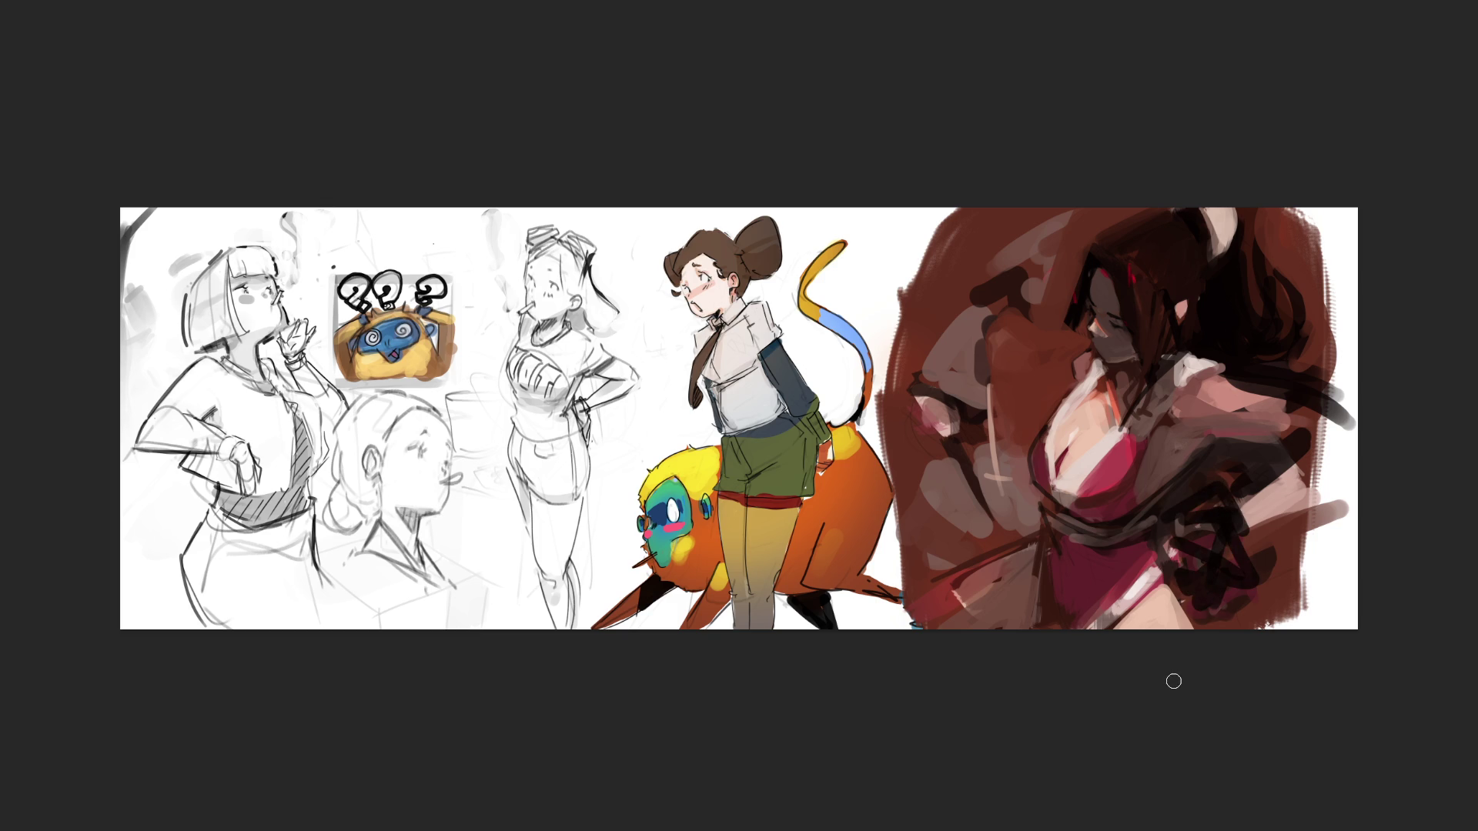
mouse_move(1216, 514)
left_mouse_down()
mouse_move(1190, 562)
mouse_move(1062, 531)
mouse_move(1171, 503)
mouse_move(1109, 543)
mouse_move(1067, 547)
left_mouse_up()
key("[")
key("[")
key("[")
left_click_drag(1165, 525, 1082, 573)
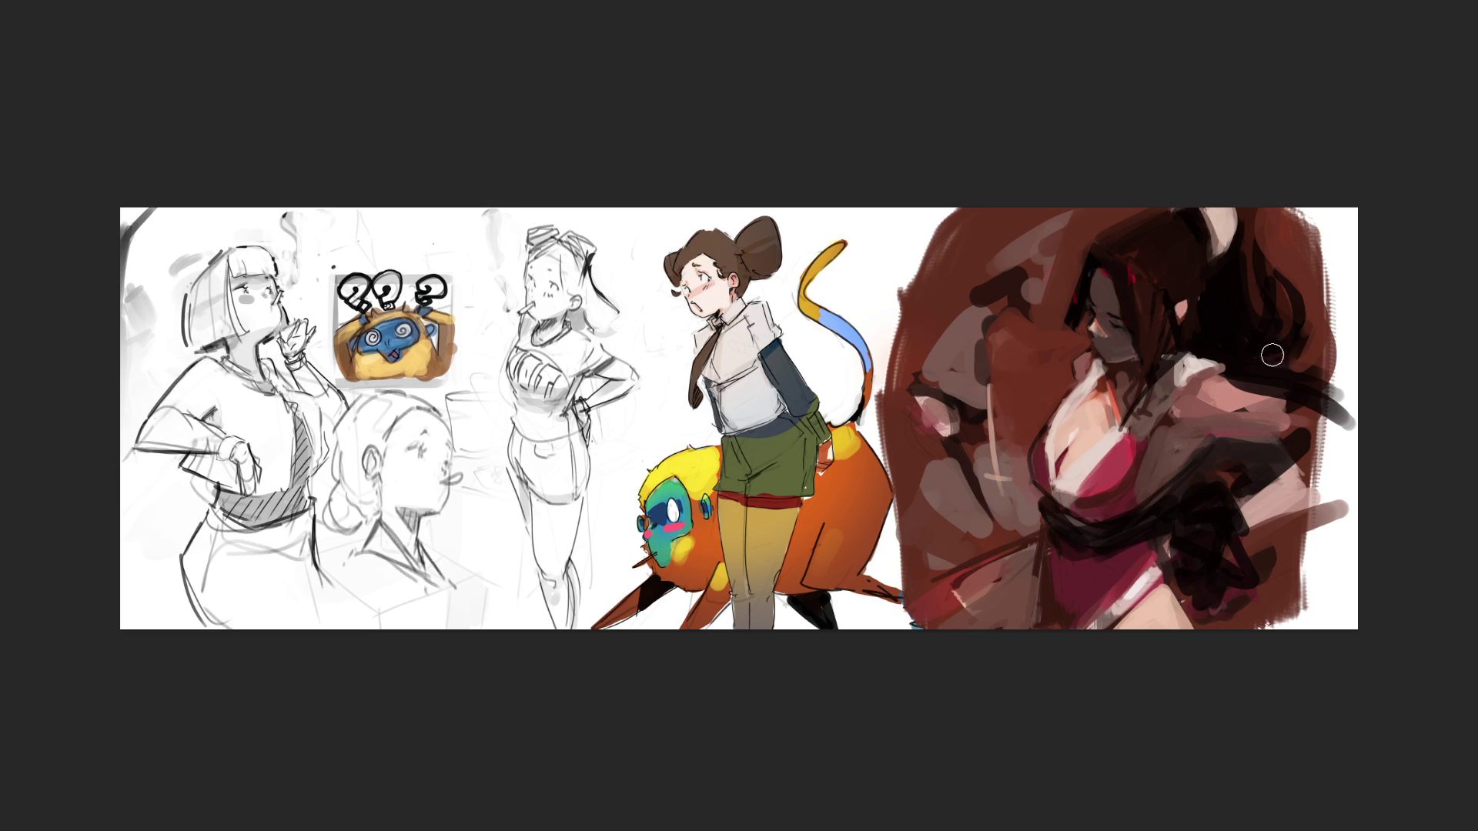
- Add dark strands to the flowing hair, a dark grey stroke on the arm, and brown along the right edge
left_click_drag(1243, 370, 1332, 438)
mouse_move(1251, 394)
left_mouse_down()
mouse_move(1324, 450)
mouse_move(1262, 388)
mouse_move(1285, 431)
left_mouse_up()
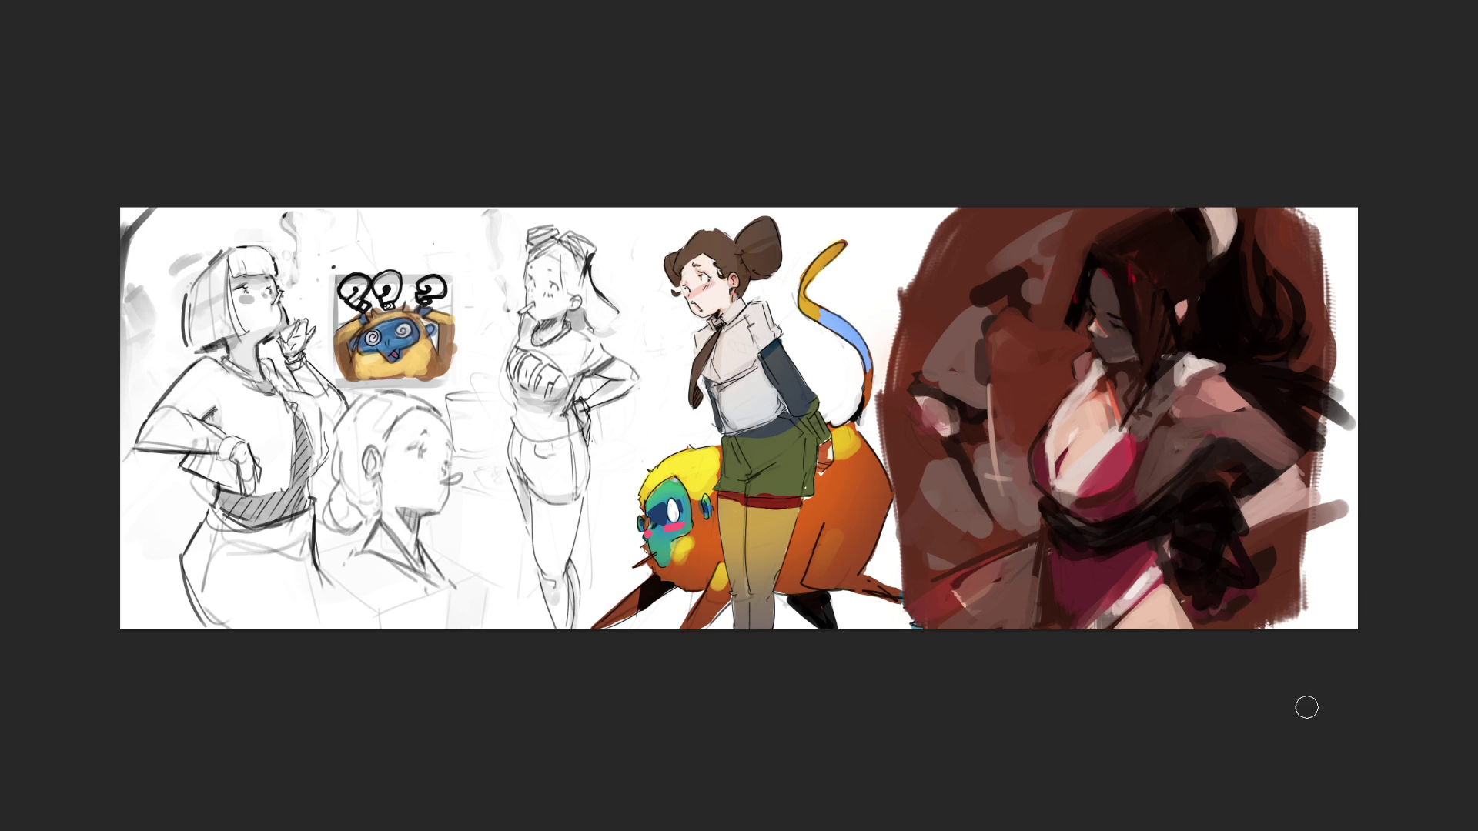
left_click_drag(1262, 489, 1305, 497)
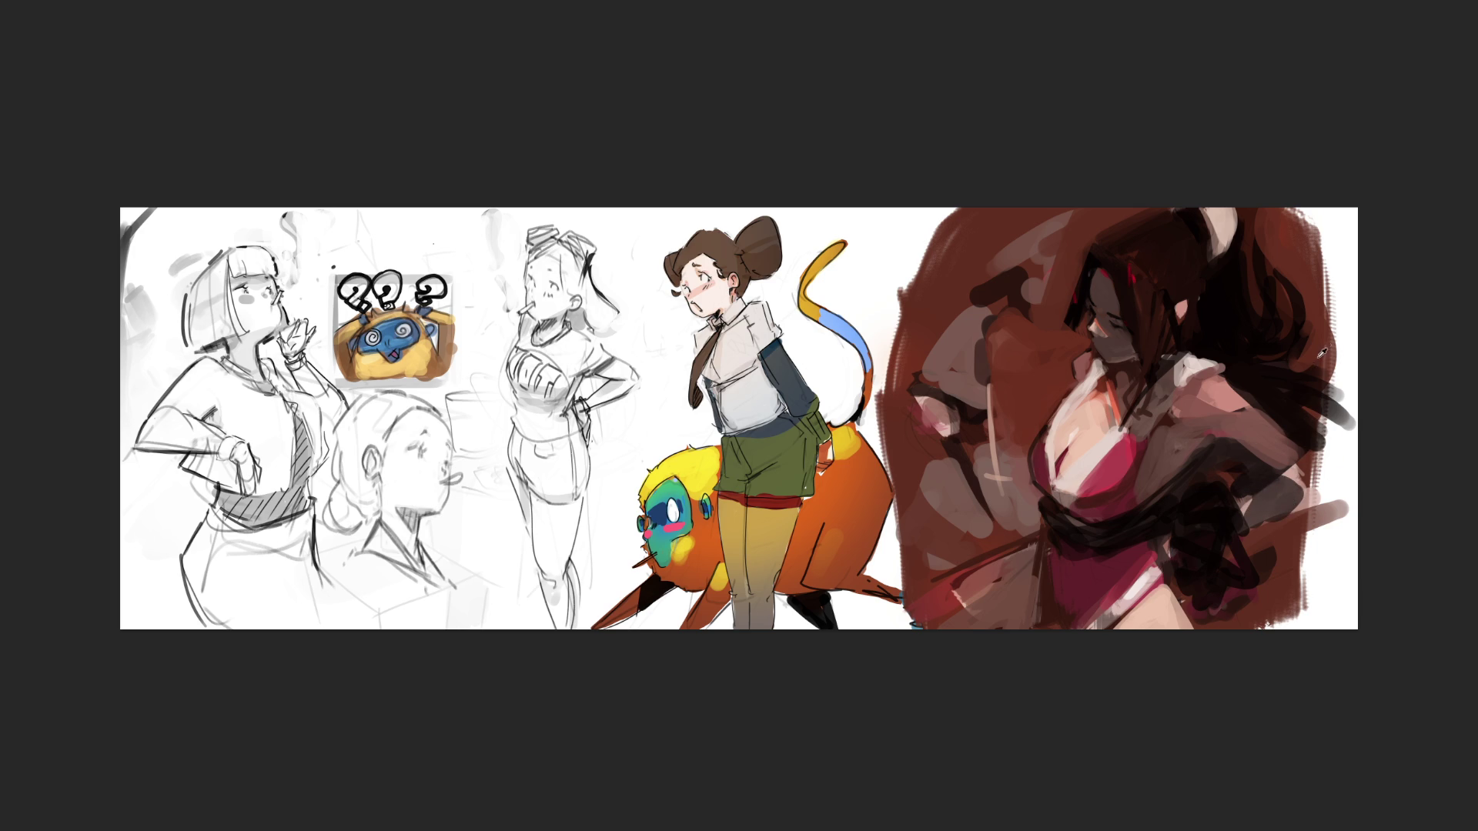
left_click_drag(1313, 346, 1309, 609)
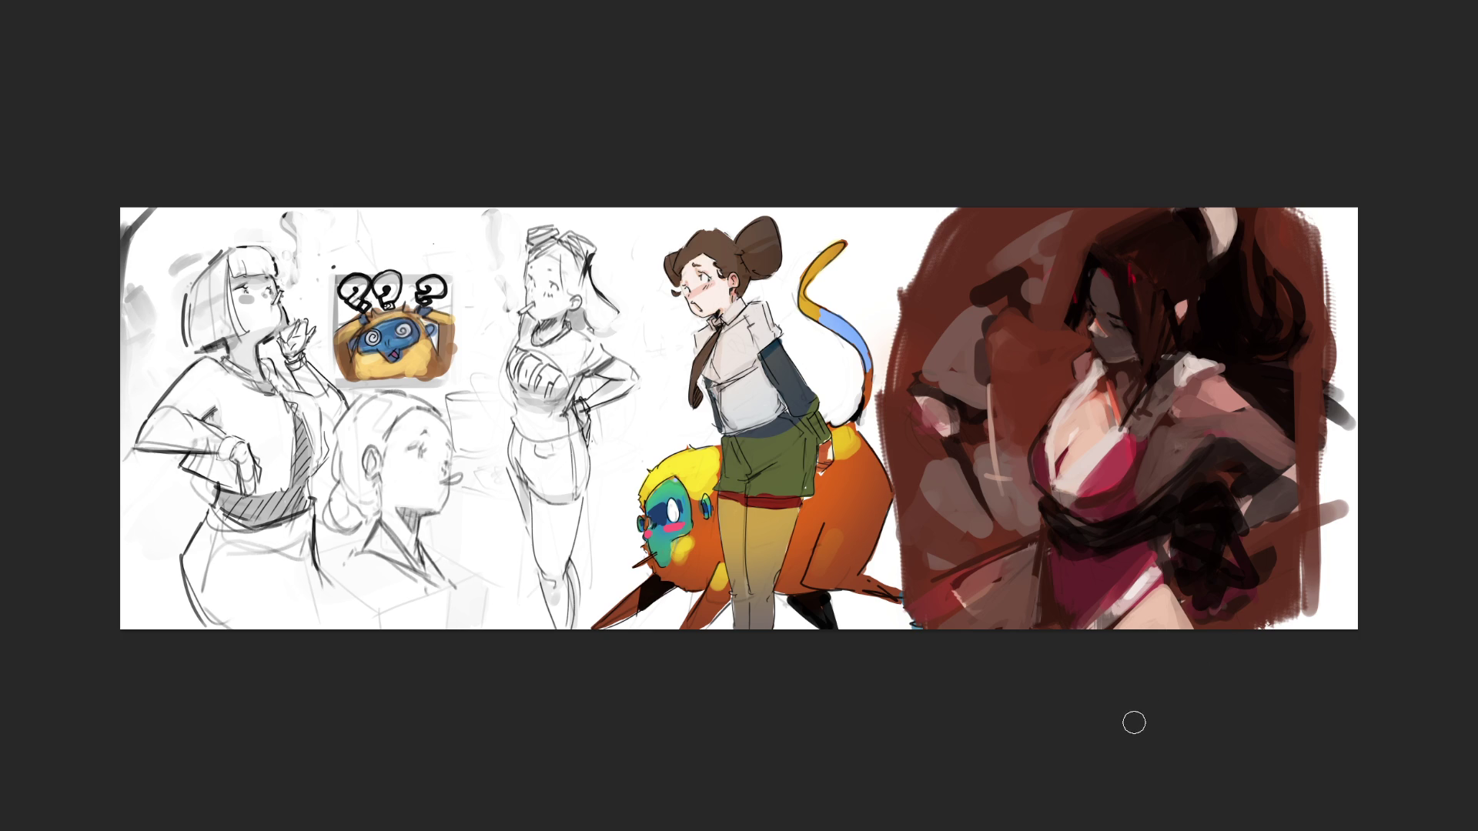
- Paint the fingers of a raised hand left of the woman and darken the gaps between them
mouse_move(946, 290)
left_mouse_down()
mouse_move(967, 412)
mouse_move(988, 389)
mouse_move(983, 339)
mouse_move(950, 391)
left_mouse_up()
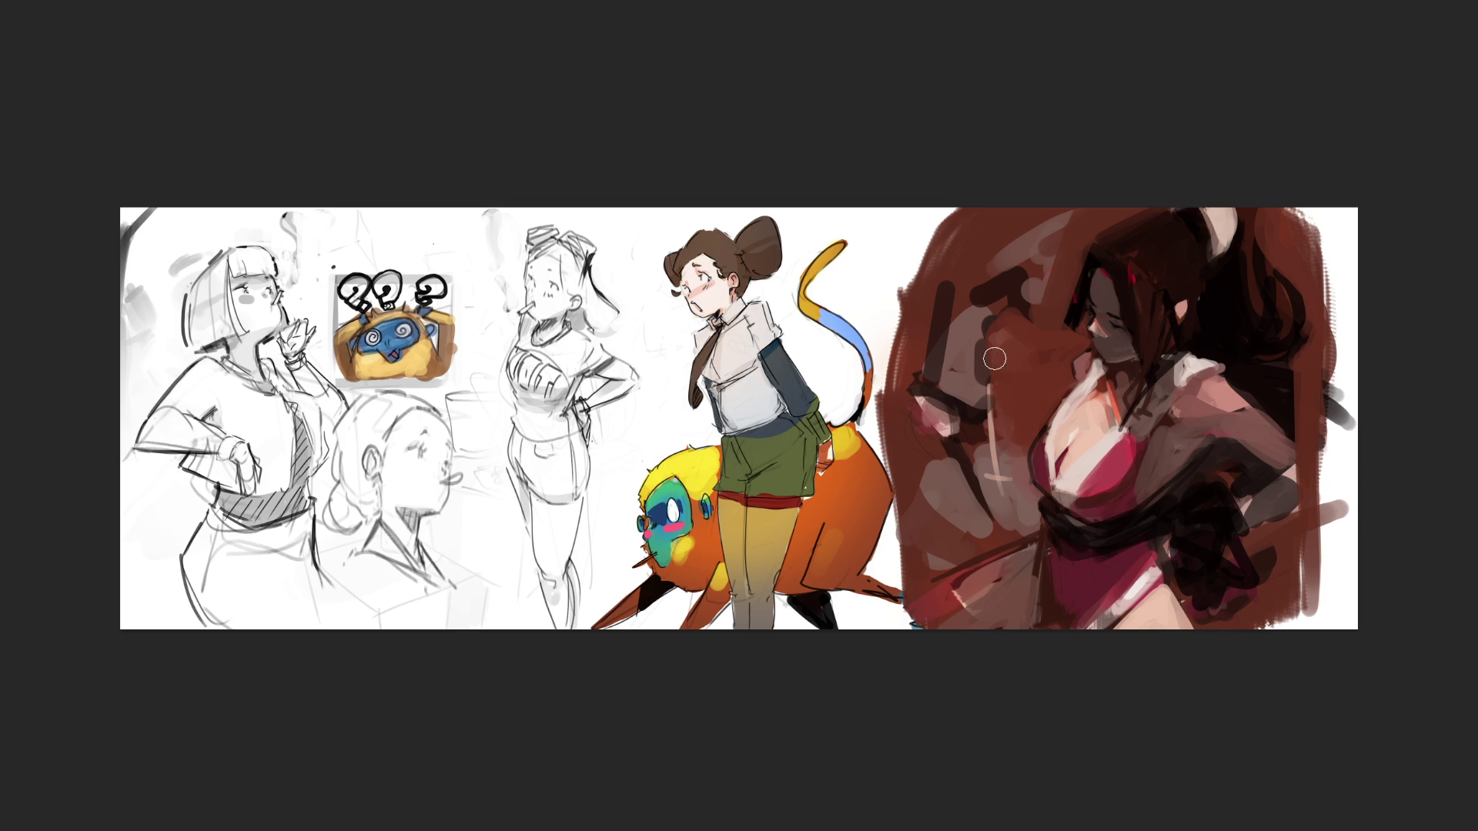
left_click_drag(951, 277, 939, 385)
left_click_drag(973, 304, 963, 389)
left_click_drag(997, 342, 970, 421)
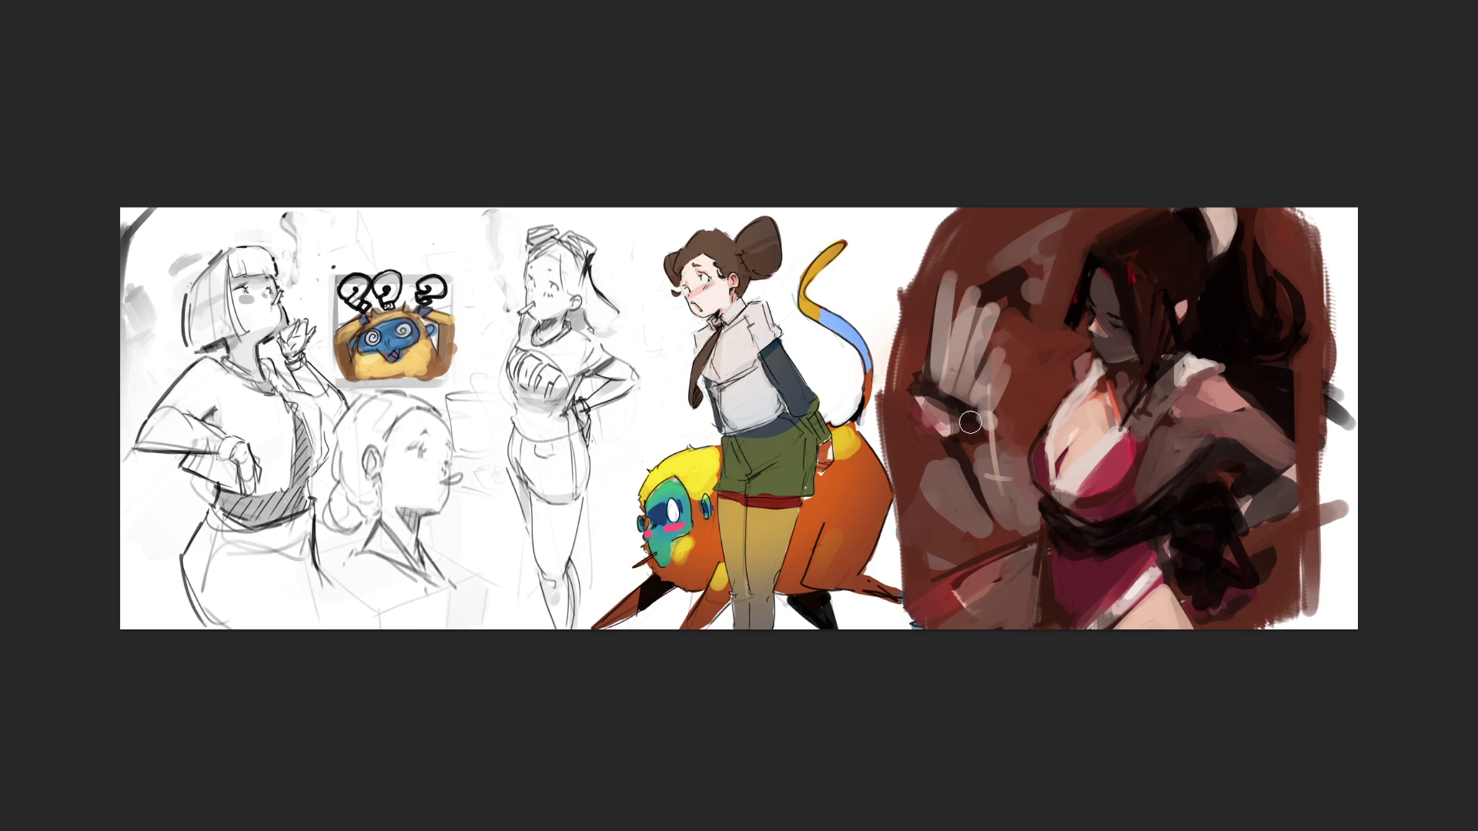
left_click_drag(931, 262, 935, 392)
left_click_drag(1032, 343, 979, 415)
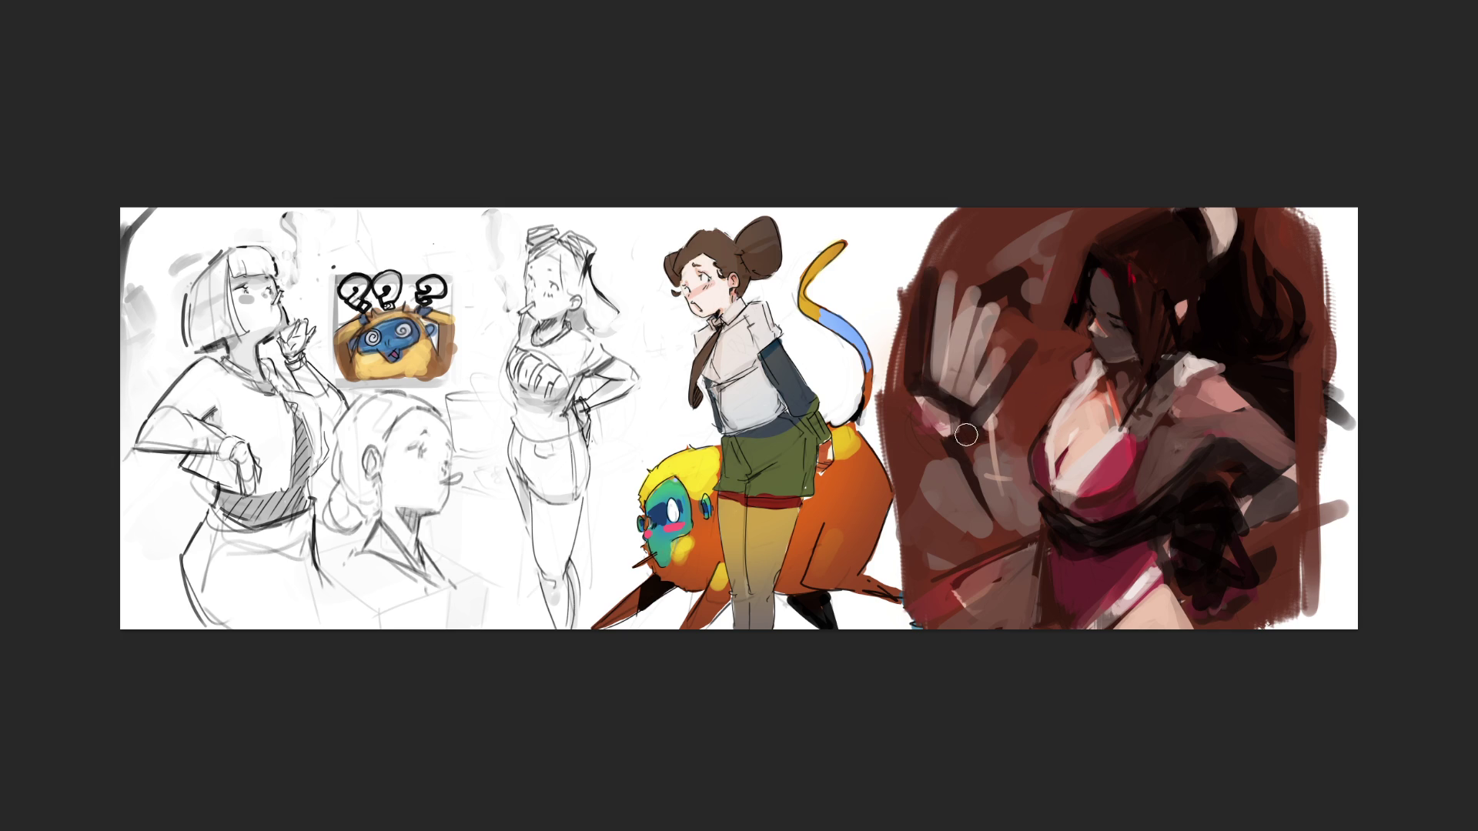
- Outline the hand's top and edges in dark strokes, rework its left edge, and add pink dabs
left_click_drag(924, 268, 1024, 339)
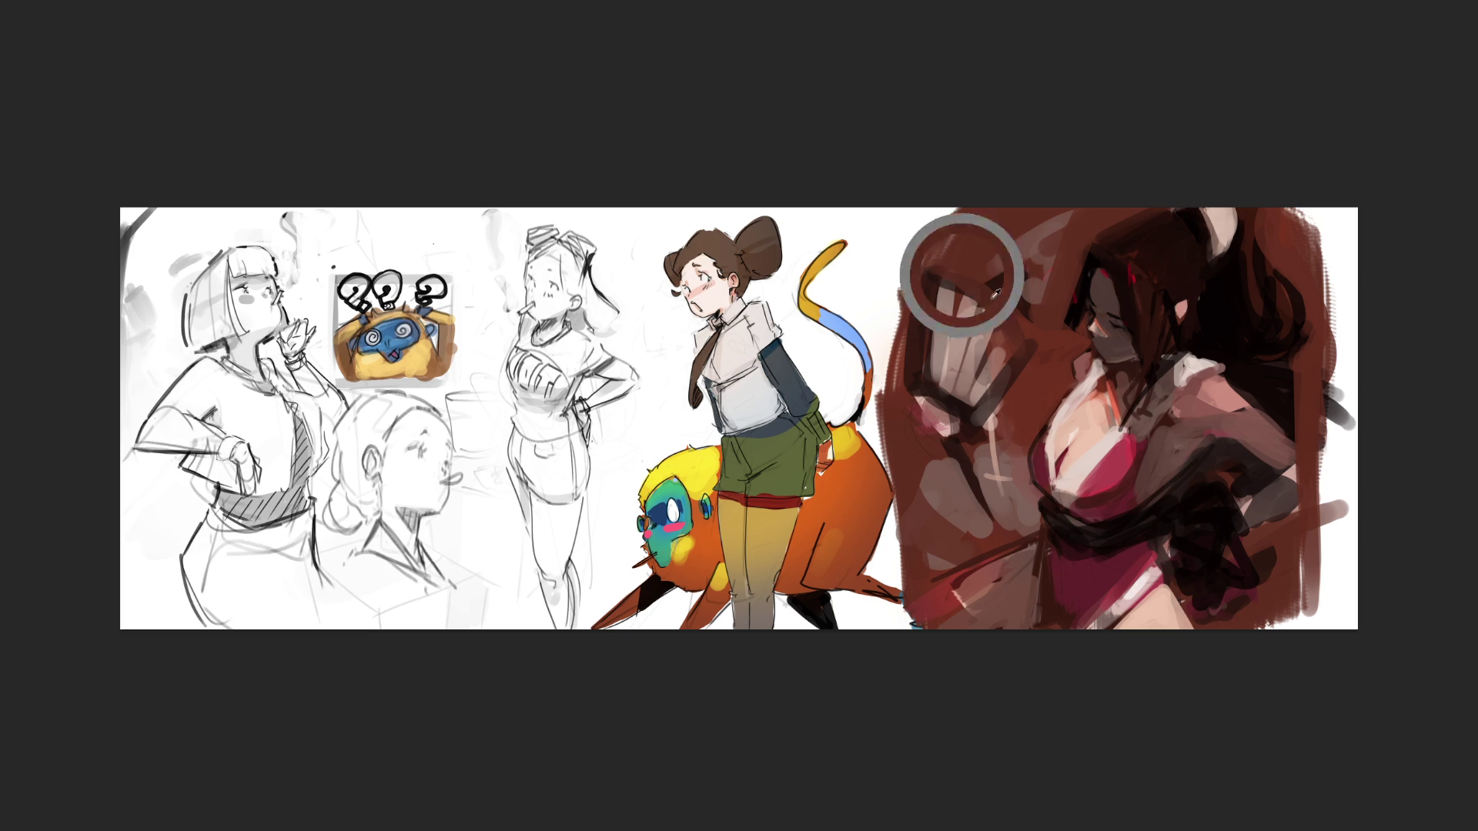
left_click_drag(943, 266, 993, 369)
mouse_move(970, 307)
left_mouse_down()
mouse_move(1008, 396)
mouse_move(970, 419)
left_mouse_up()
left_click_drag(936, 270, 943, 404)
left_click_drag(933, 266, 961, 397)
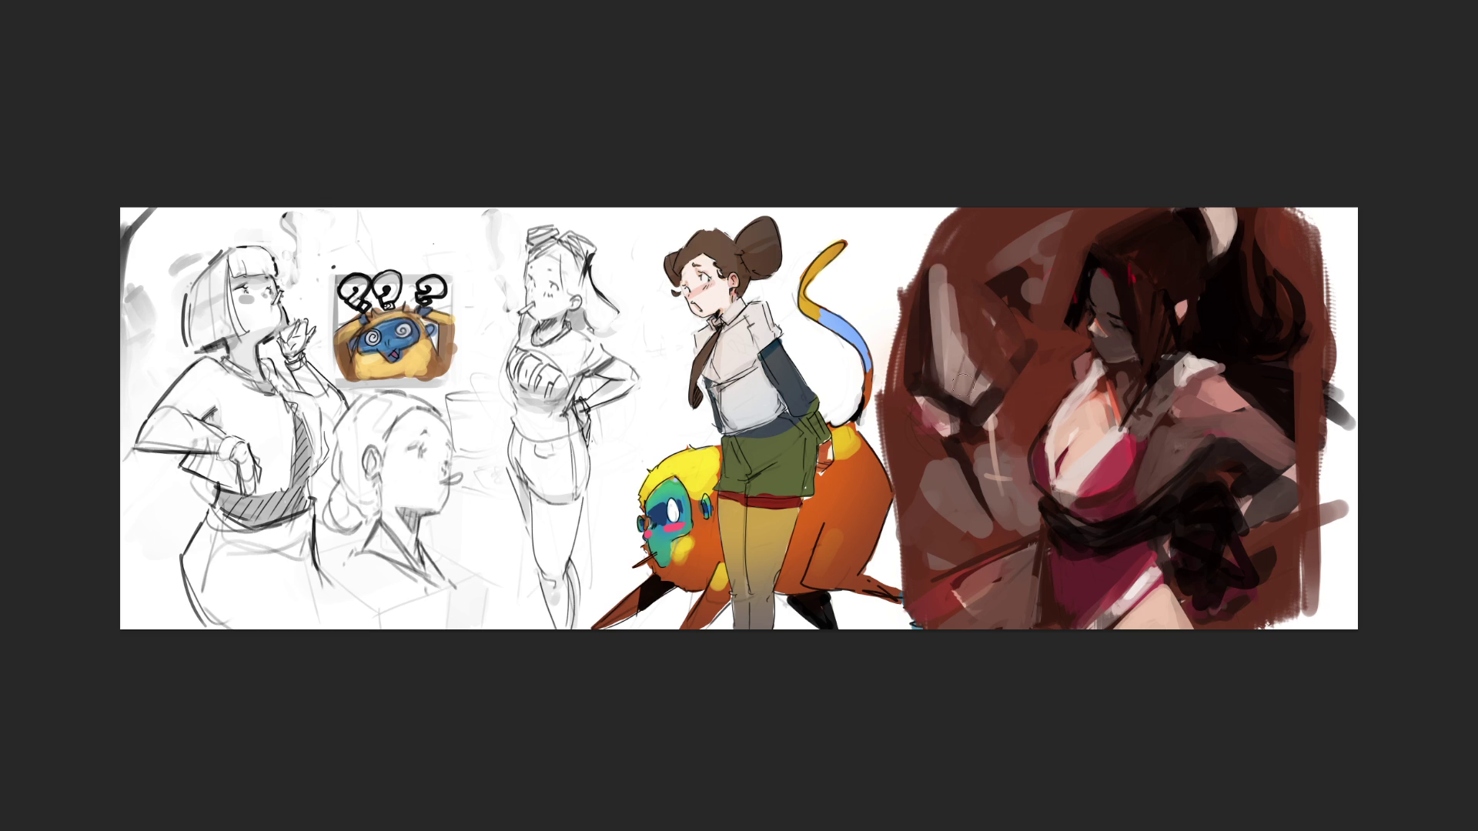
left_click_drag(953, 335, 979, 420)
left_click_drag(935, 261, 1000, 404)
left_click_drag(941, 270, 991, 402)
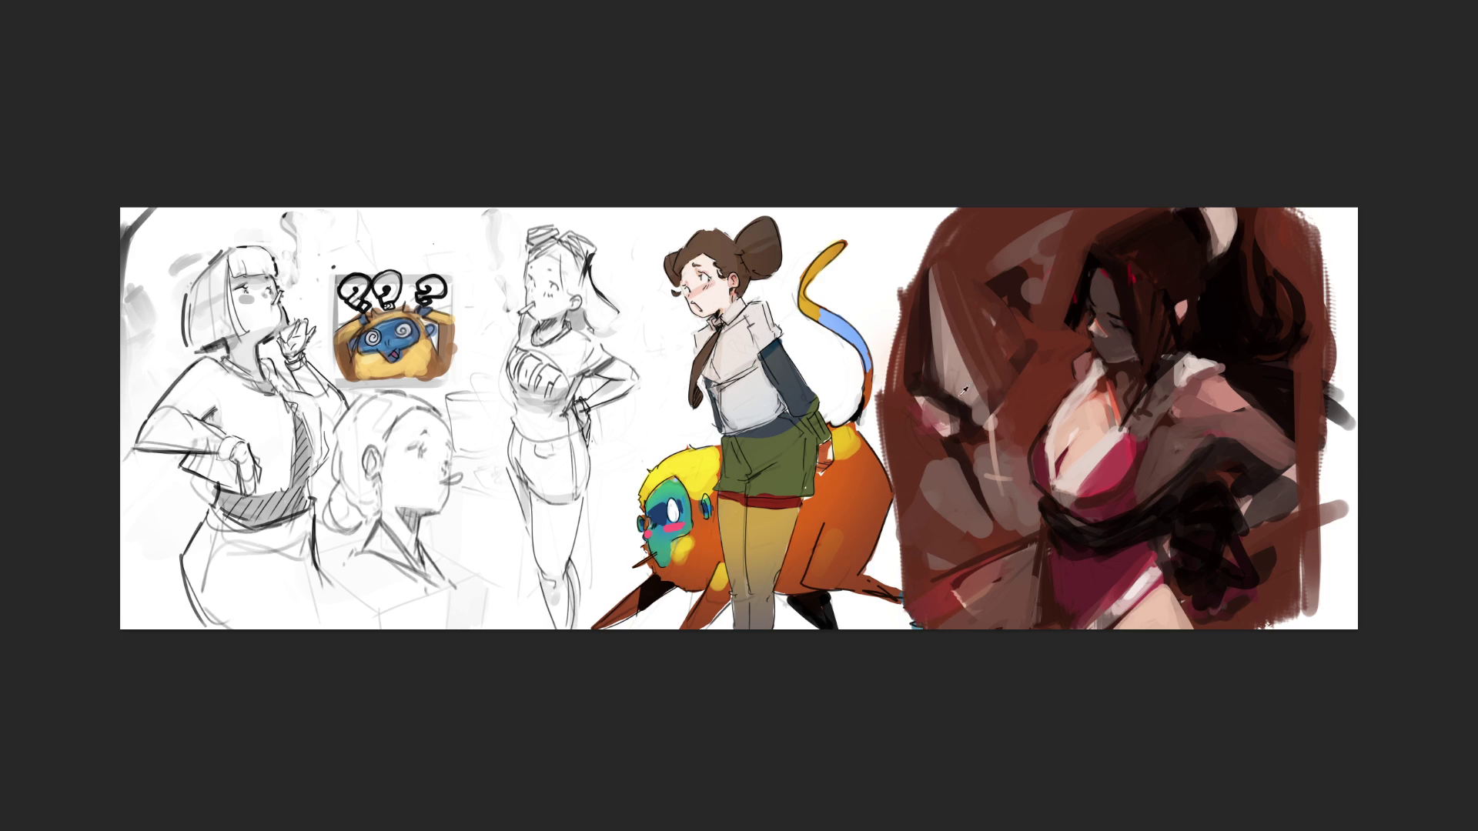
mouse_move(920, 393)
left_mouse_down()
mouse_move(909, 377)
mouse_move(930, 445)
left_mouse_up()
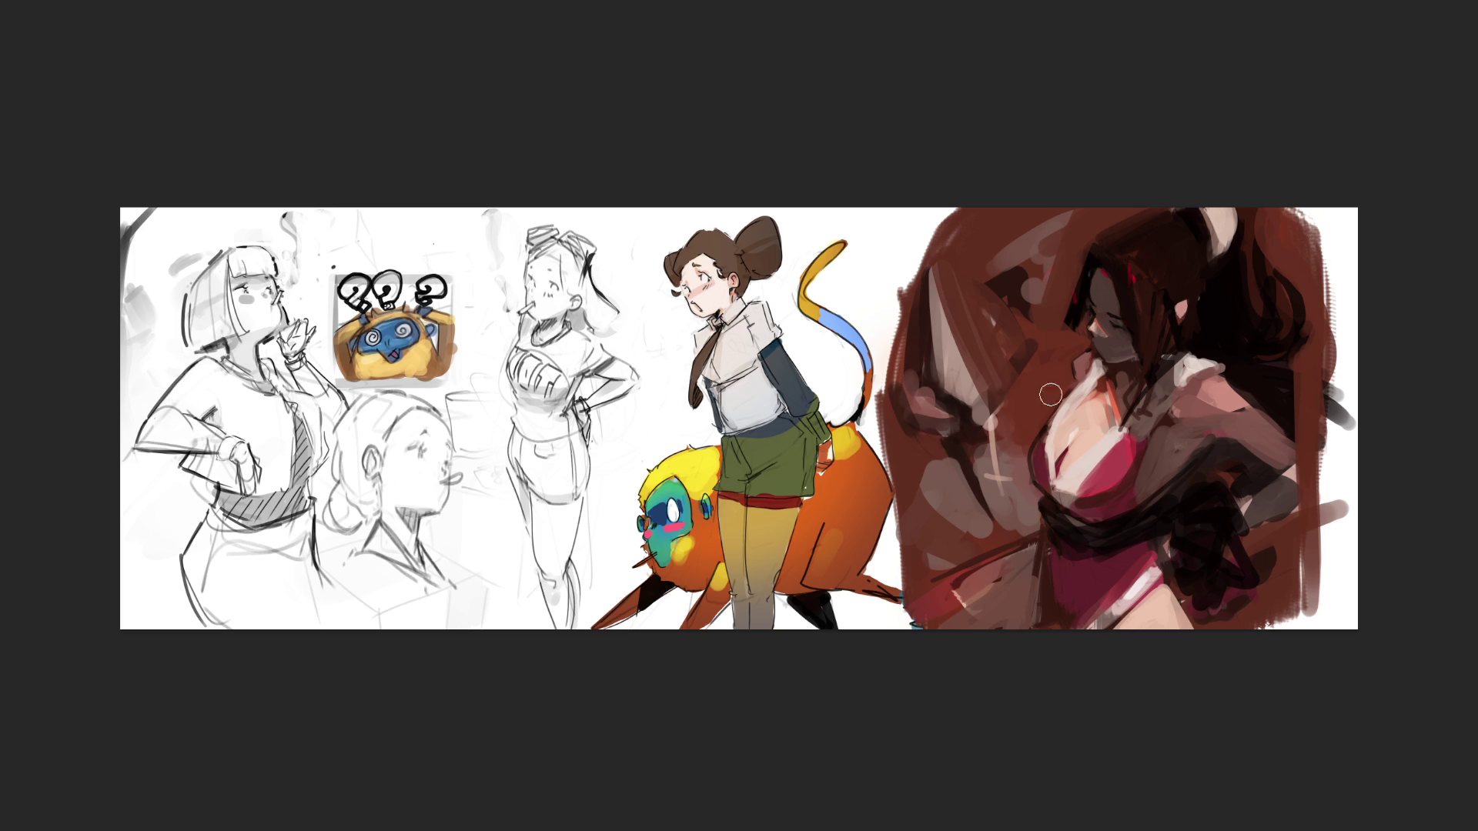
- Cover the light cross marks with dark brown and sweep a long dark stroke across the upper chest
left_click_drag(967, 438, 1021, 484)
left_click_drag(1012, 431, 1082, 258)
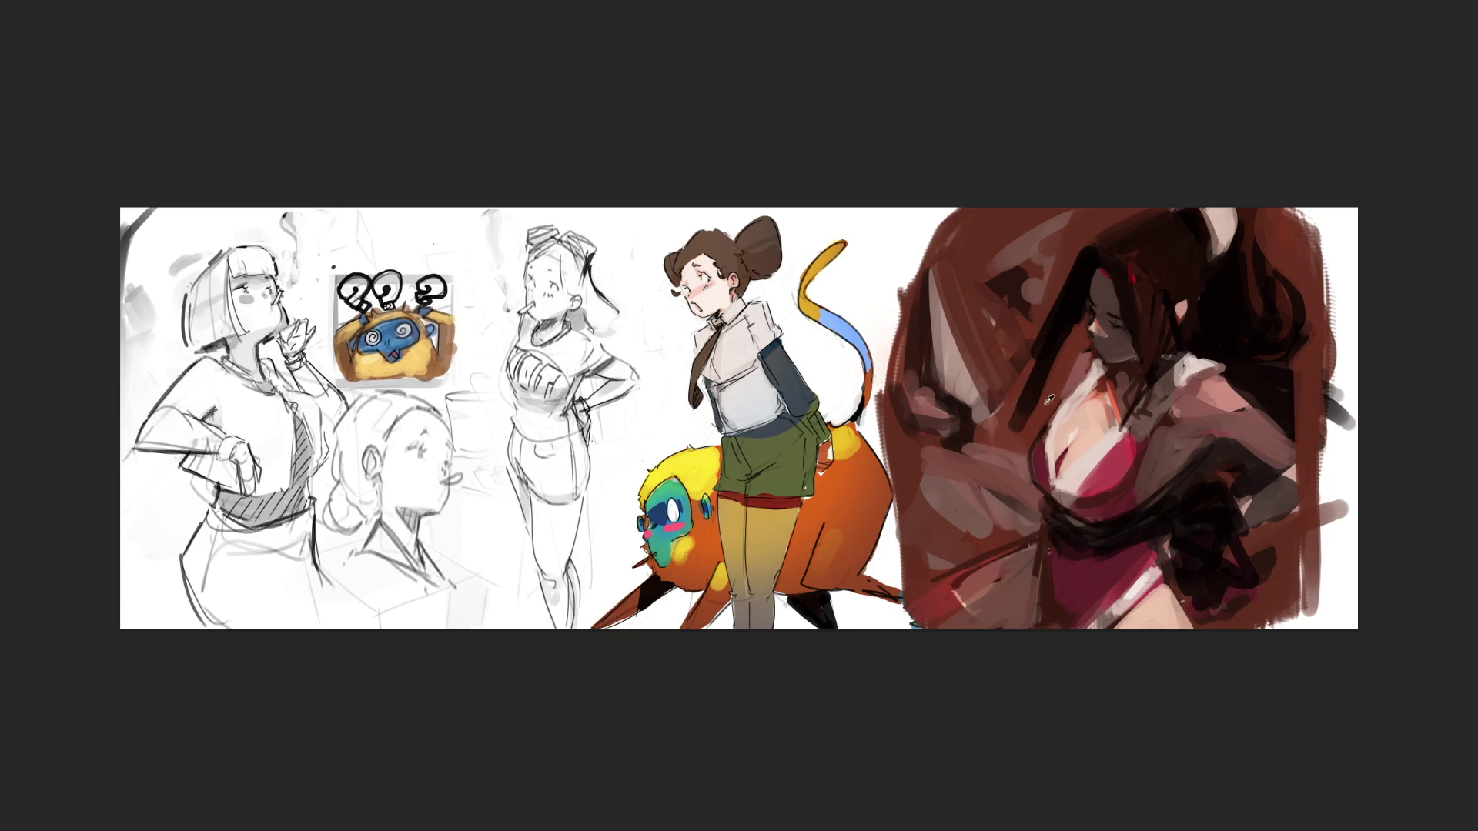
left_click_drag(916, 474, 969, 534)
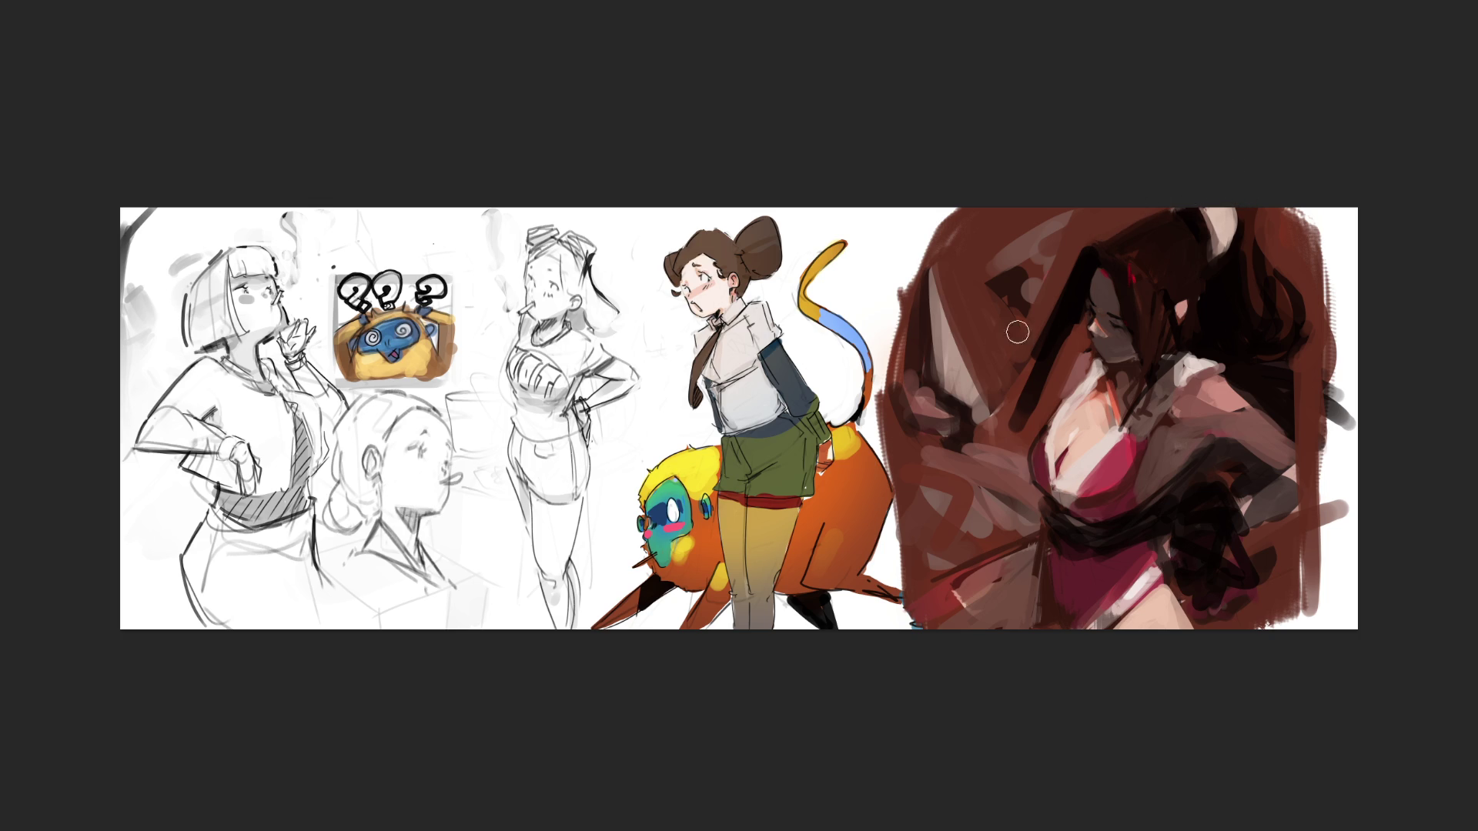
- Darken the background left and upper-left of the face with dark brown strokes
left_click_drag(1040, 337, 985, 330)
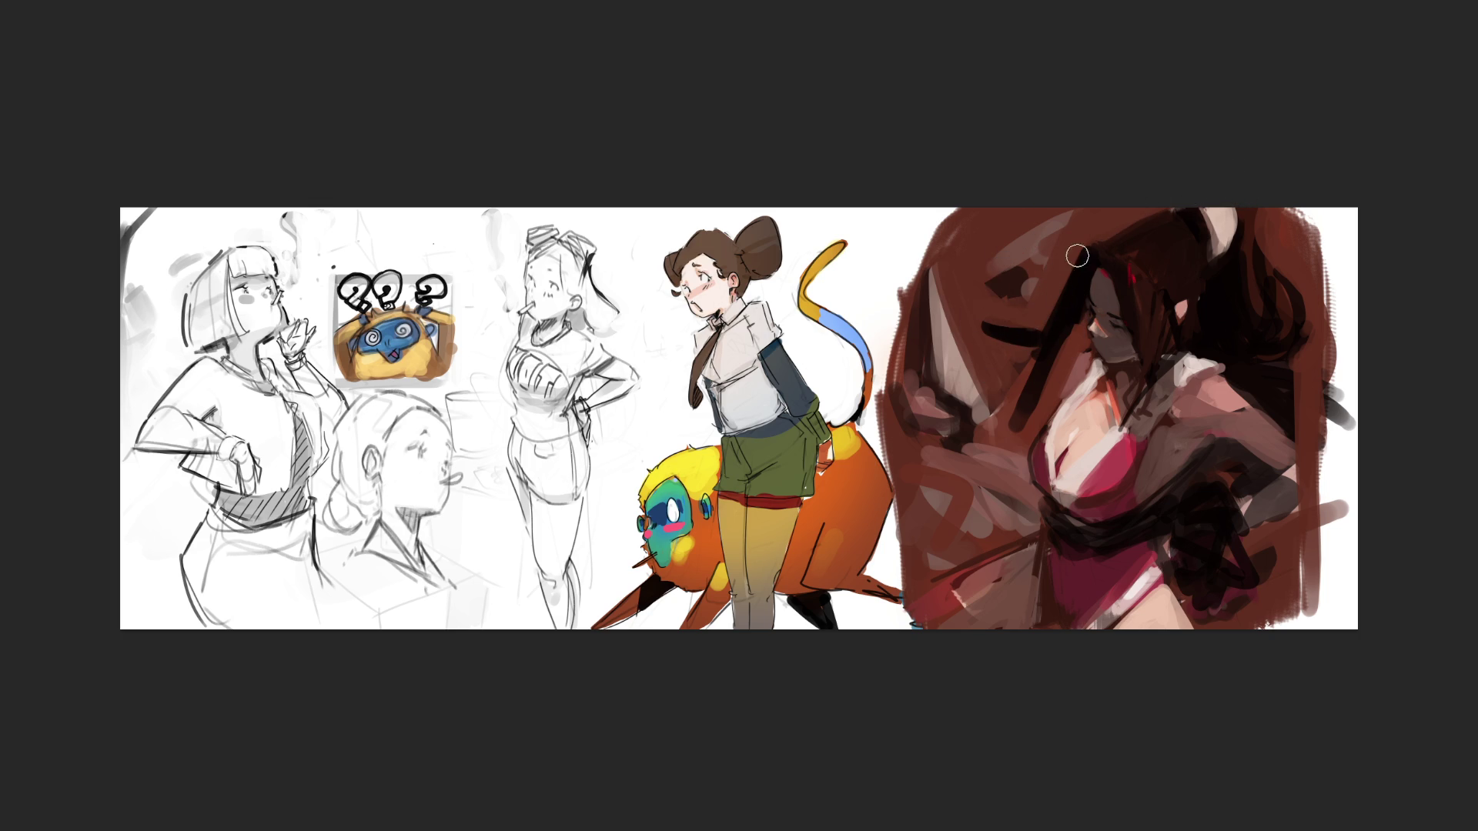
mouse_move(1066, 354)
left_mouse_down()
mouse_move(1016, 424)
mouse_move(1039, 362)
mouse_move(1062, 367)
left_mouse_up()
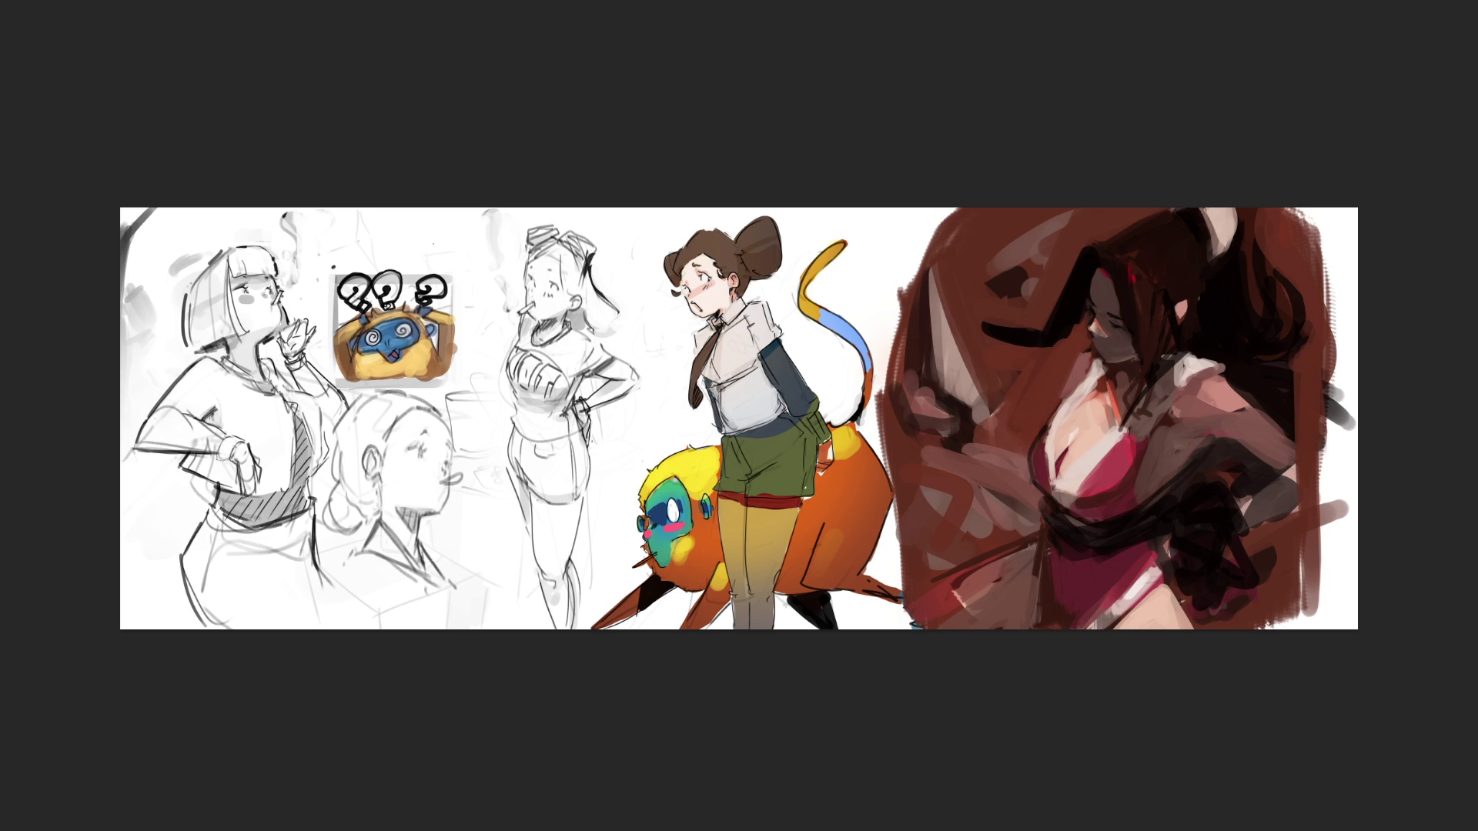
left_click_drag(987, 297, 1017, 319)
mouse_move(983, 258)
left_mouse_down()
mouse_move(1003, 273)
mouse_move(973, 242)
mouse_move(1001, 351)
mouse_move(1063, 334)
left_mouse_up()
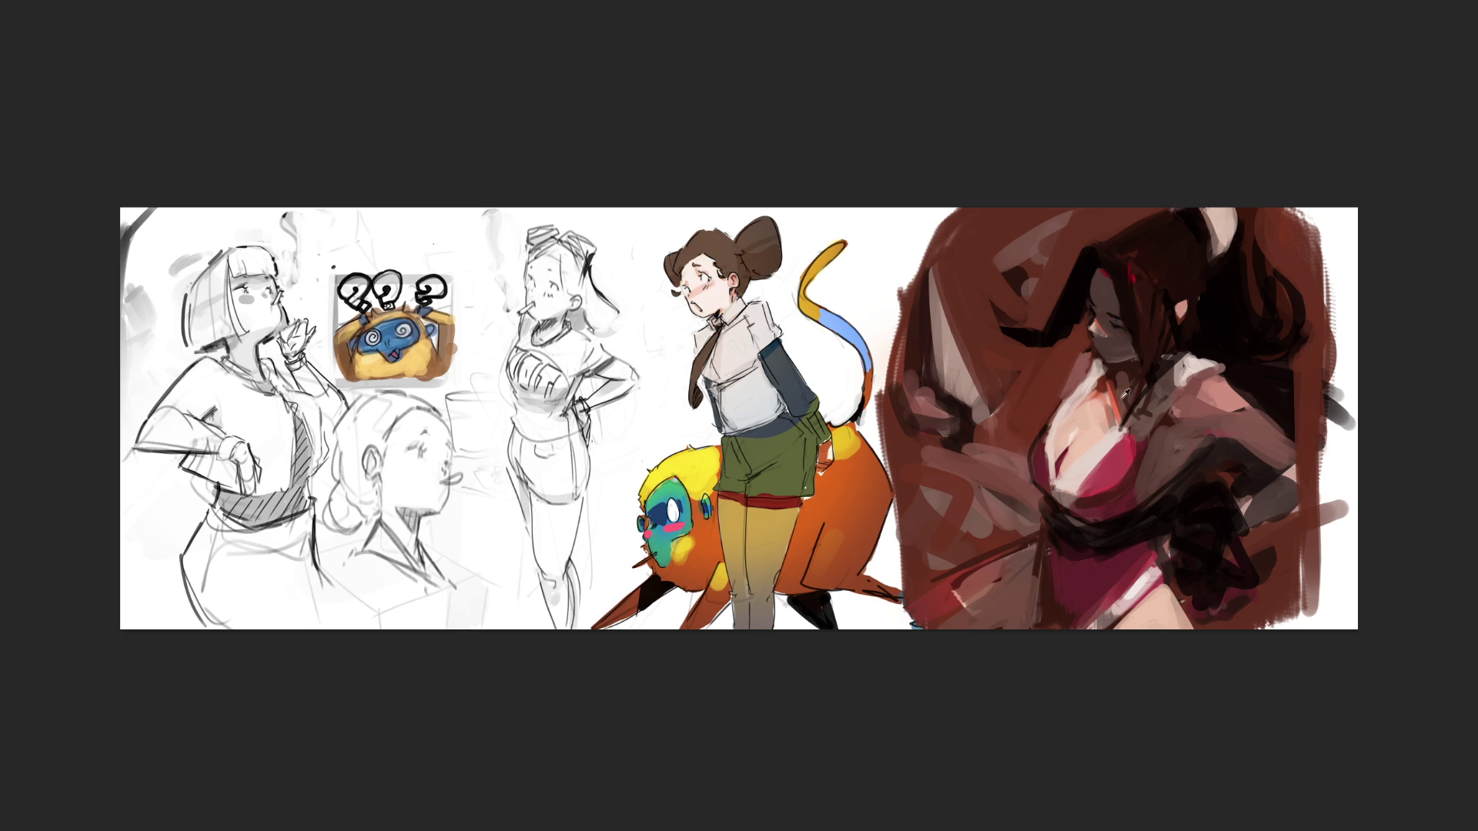
- Repaint the neck and collar, add magenta and dark red on the chest, and pink-white highlights
mouse_move(1081, 415)
left_mouse_down()
mouse_move(1139, 389)
mouse_move(1093, 370)
mouse_move(1110, 392)
mouse_move(1048, 439)
left_mouse_up()
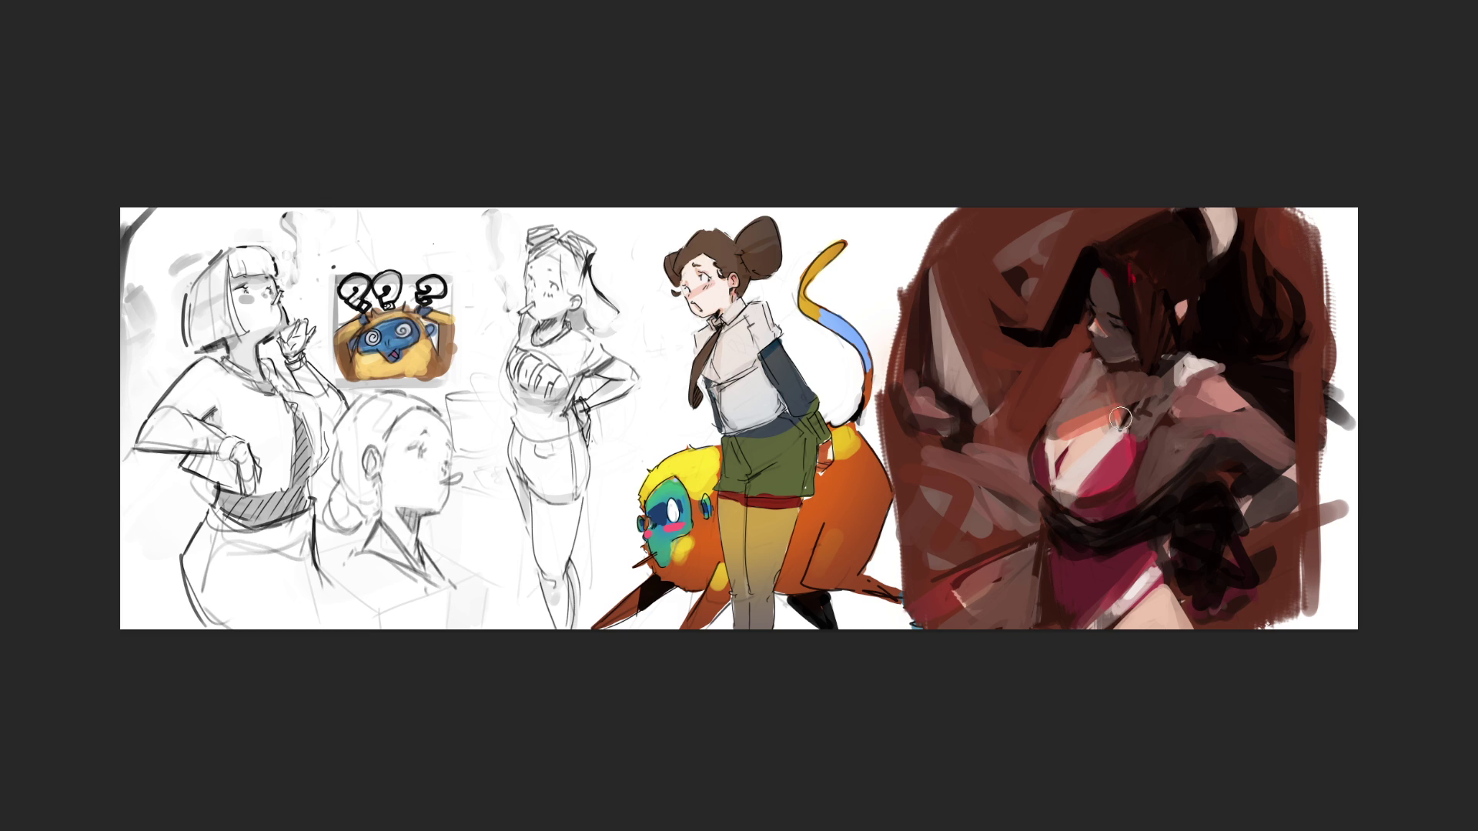
left_click_drag(1086, 438, 1112, 423)
left_click_drag(1124, 474, 1089, 496)
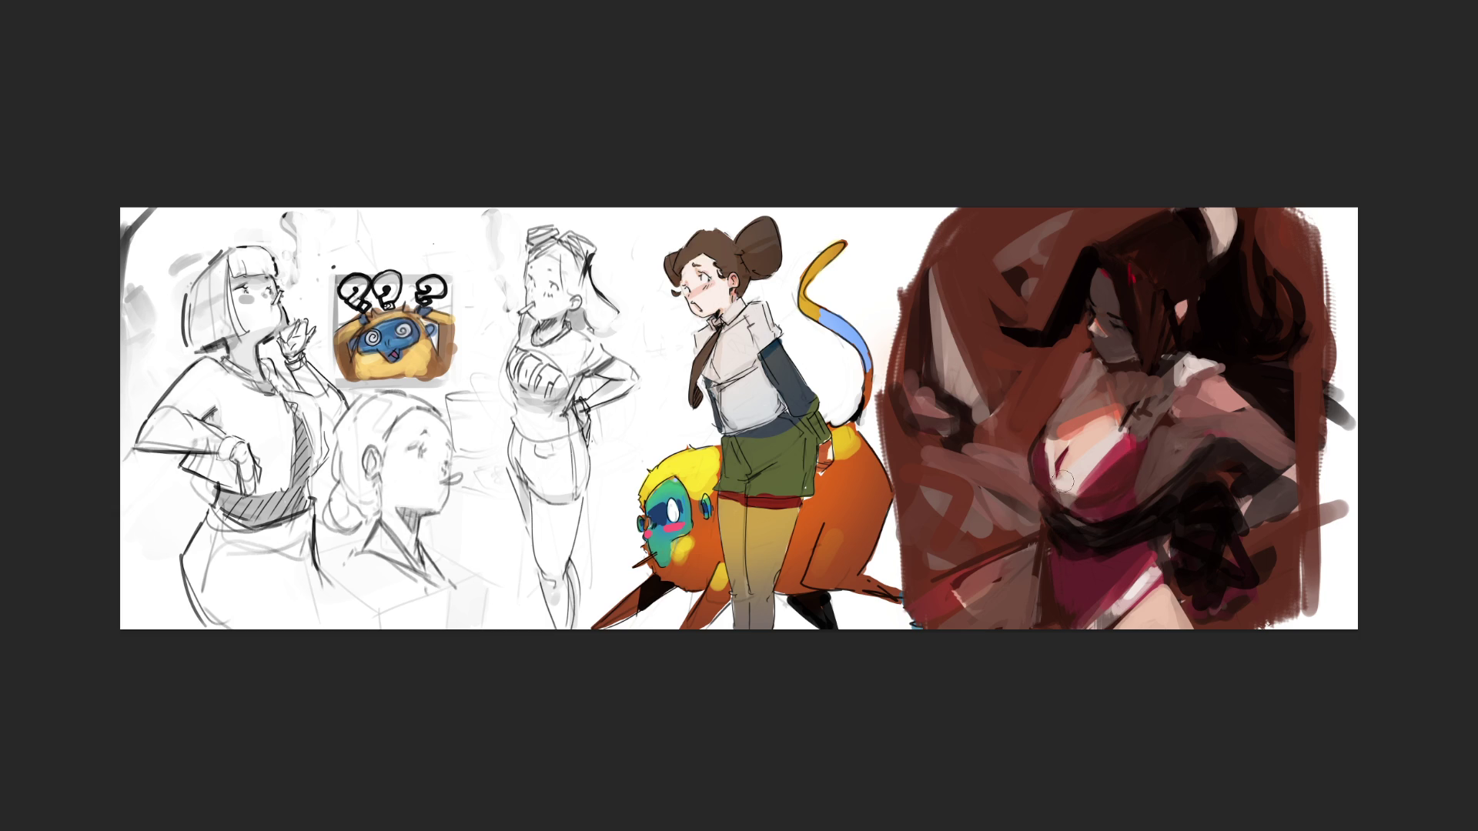
left_click_drag(1060, 442, 1069, 492)
mouse_move(1088, 437)
left_mouse_down()
mouse_move(1057, 442)
mouse_move(1125, 409)
left_mouse_up()
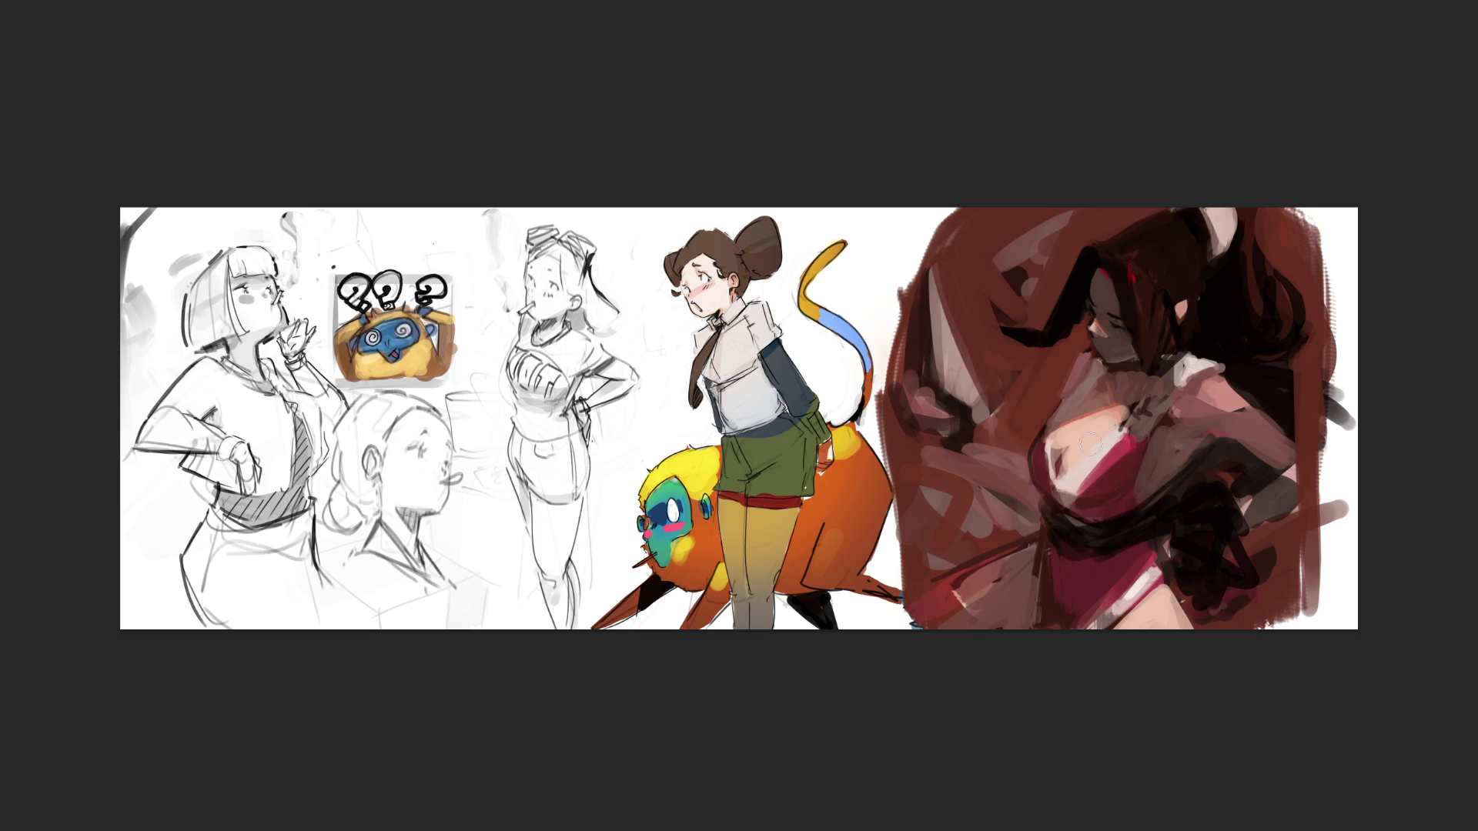
- Sample a chest colour to patch the chest, then darken the mark on the lower dress
left_click(1059, 435, "alt")
left_click_drag(1059, 455, 1096, 432)
left_click_drag(1029, 623, 1039, 620)
- Paint light grey skin tone over the brown stroke across the woman's lower face
left_click_drag(1108, 343, 1120, 347)
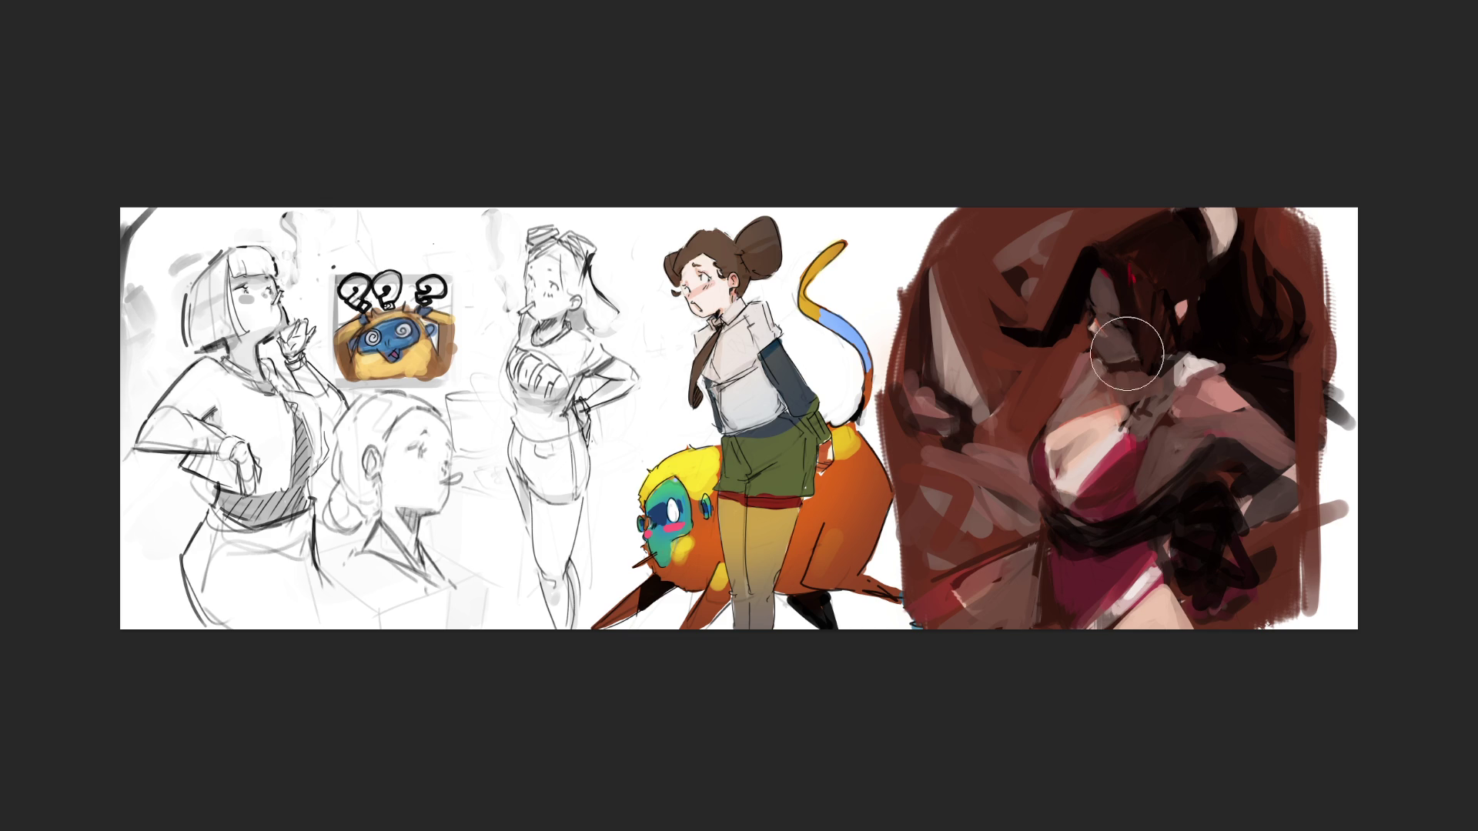
left_click_drag(1129, 339, 1109, 307)
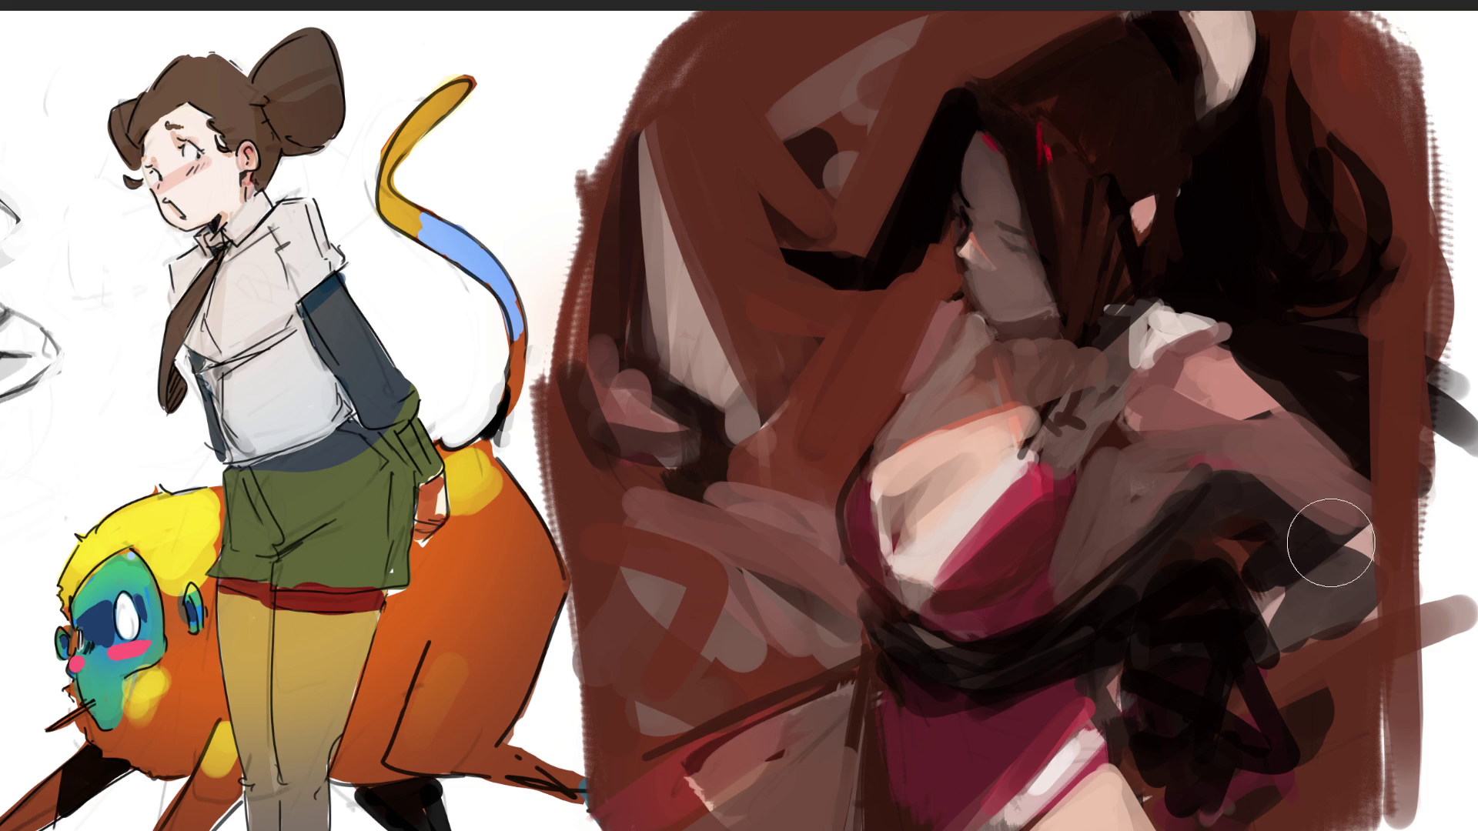
- Move the reference photo to the canvas top, then paint peach and pink skin on chest and arm
mouse_move(711, 354)
left_mouse_down()
mouse_move(567, 83)
mouse_move(512, 22)
left_mouse_up()
key("Return")
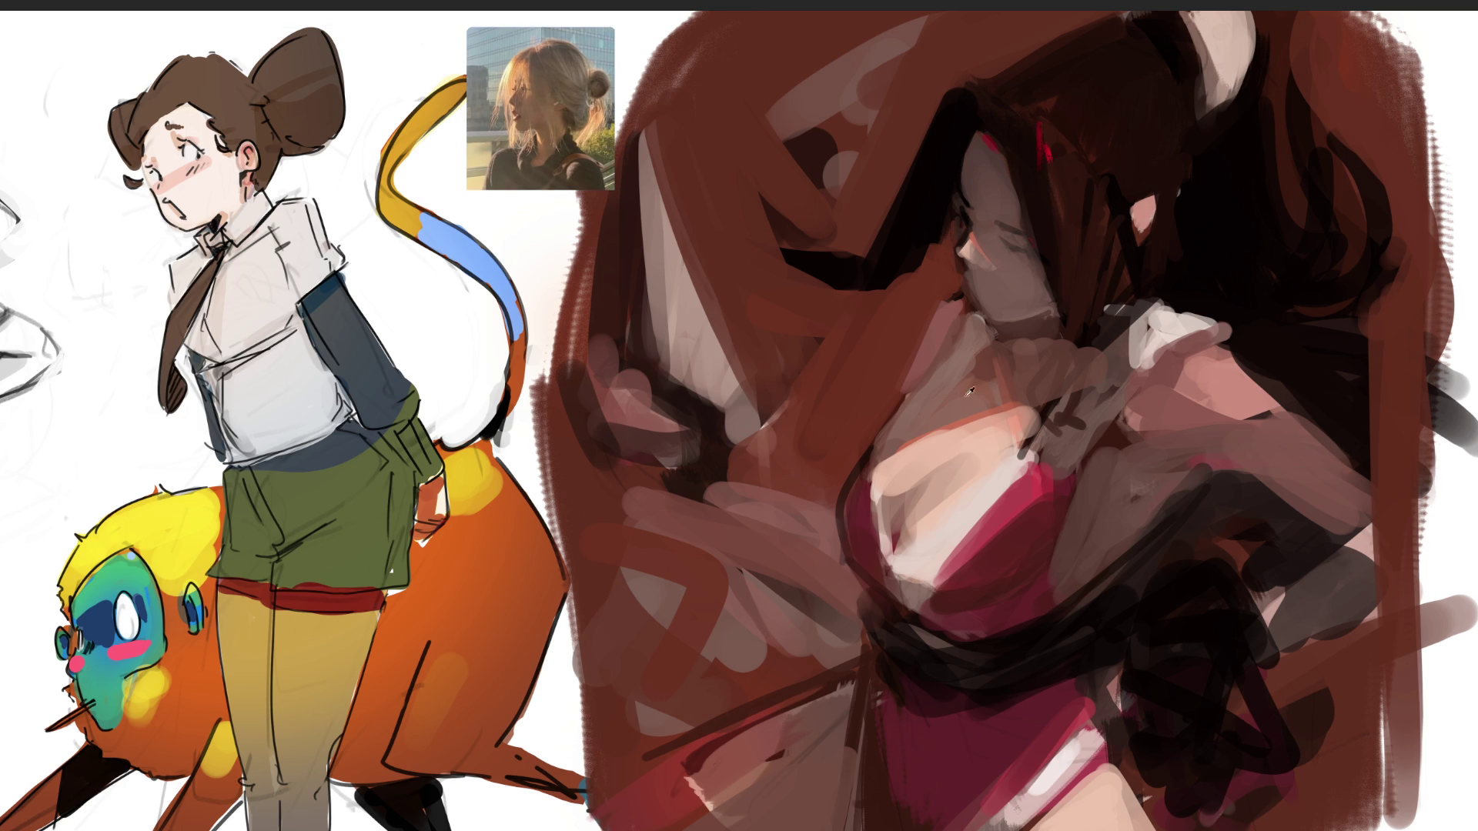
mouse_move(885, 461)
left_mouse_down()
mouse_move(1000, 442)
mouse_move(927, 493)
mouse_move(970, 450)
mouse_move(957, 413)
mouse_move(962, 458)
mouse_move(877, 485)
mouse_move(924, 539)
mouse_move(932, 492)
left_mouse_up()
left_click_drag(1168, 428, 1219, 422)
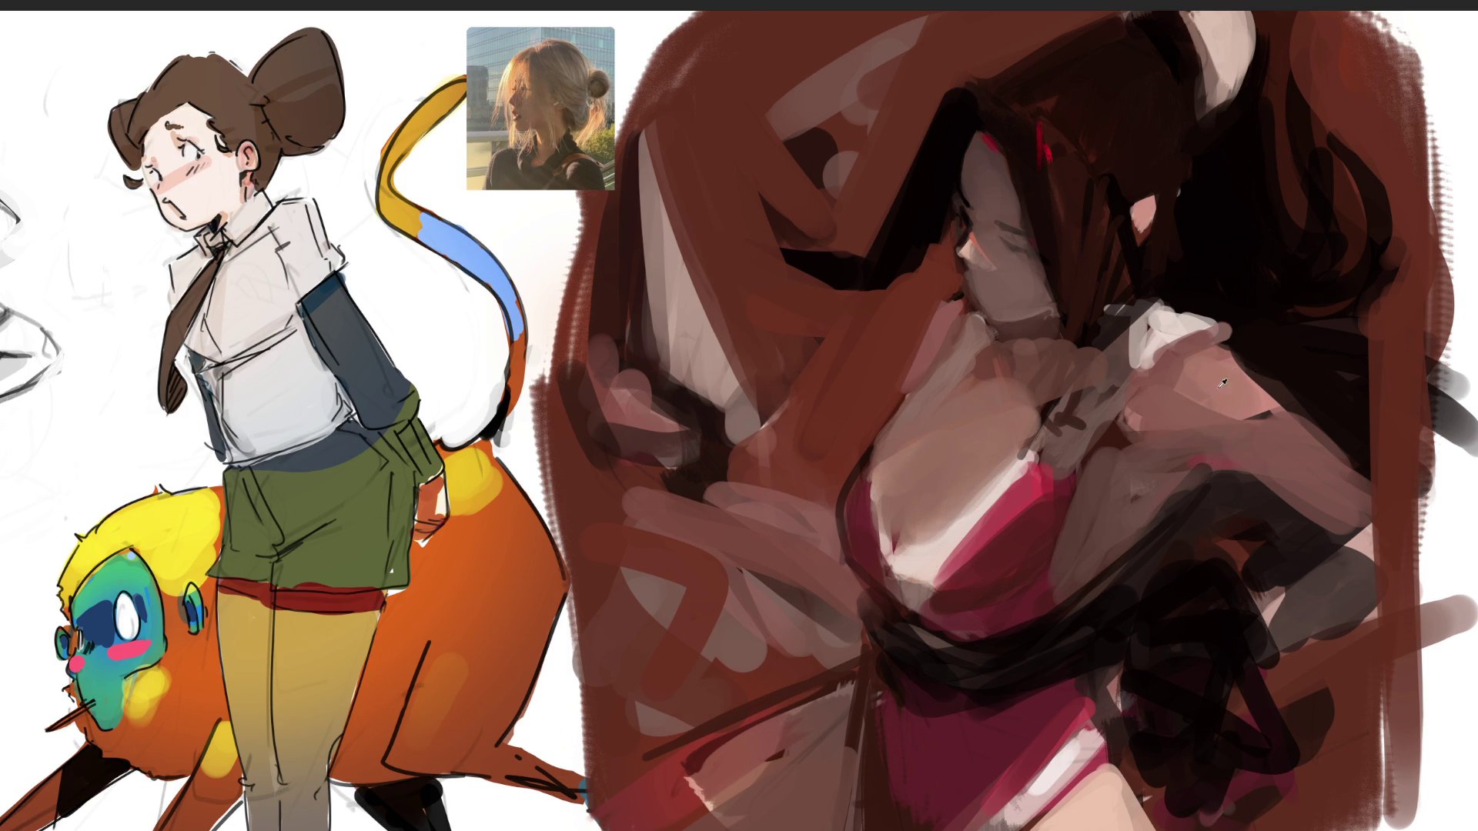
- Repaint the dress at the chest in dark crimson, then lighten and narrow the face
left_click(1269, 437)
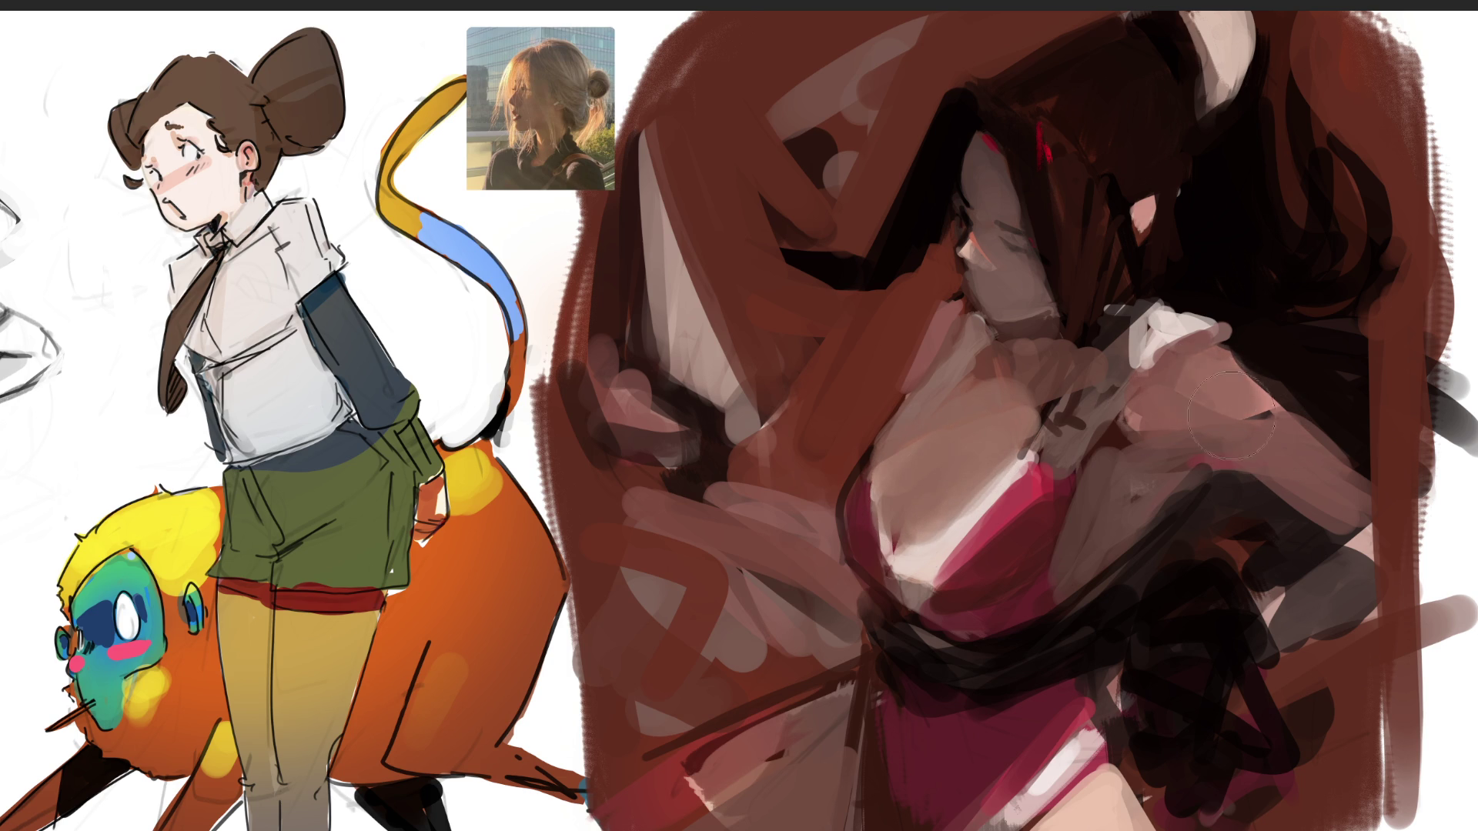
mouse_move(1035, 524)
left_mouse_down()
mouse_move(967, 567)
mouse_move(977, 554)
mouse_move(968, 608)
left_mouse_up()
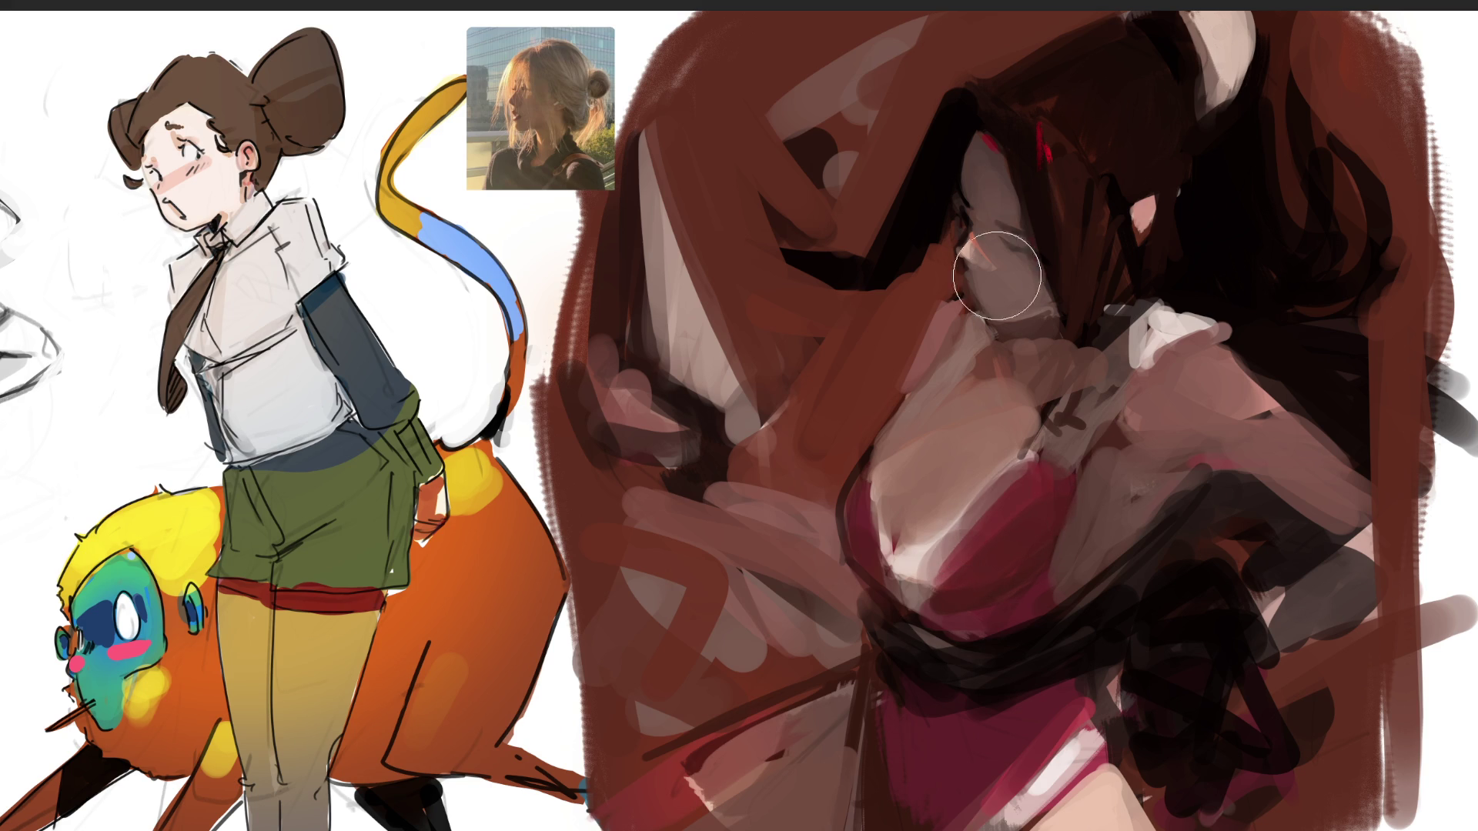
mouse_move(998, 275)
left_mouse_down()
mouse_move(980, 257)
mouse_move(967, 280)
mouse_move(990, 257)
left_mouse_up()
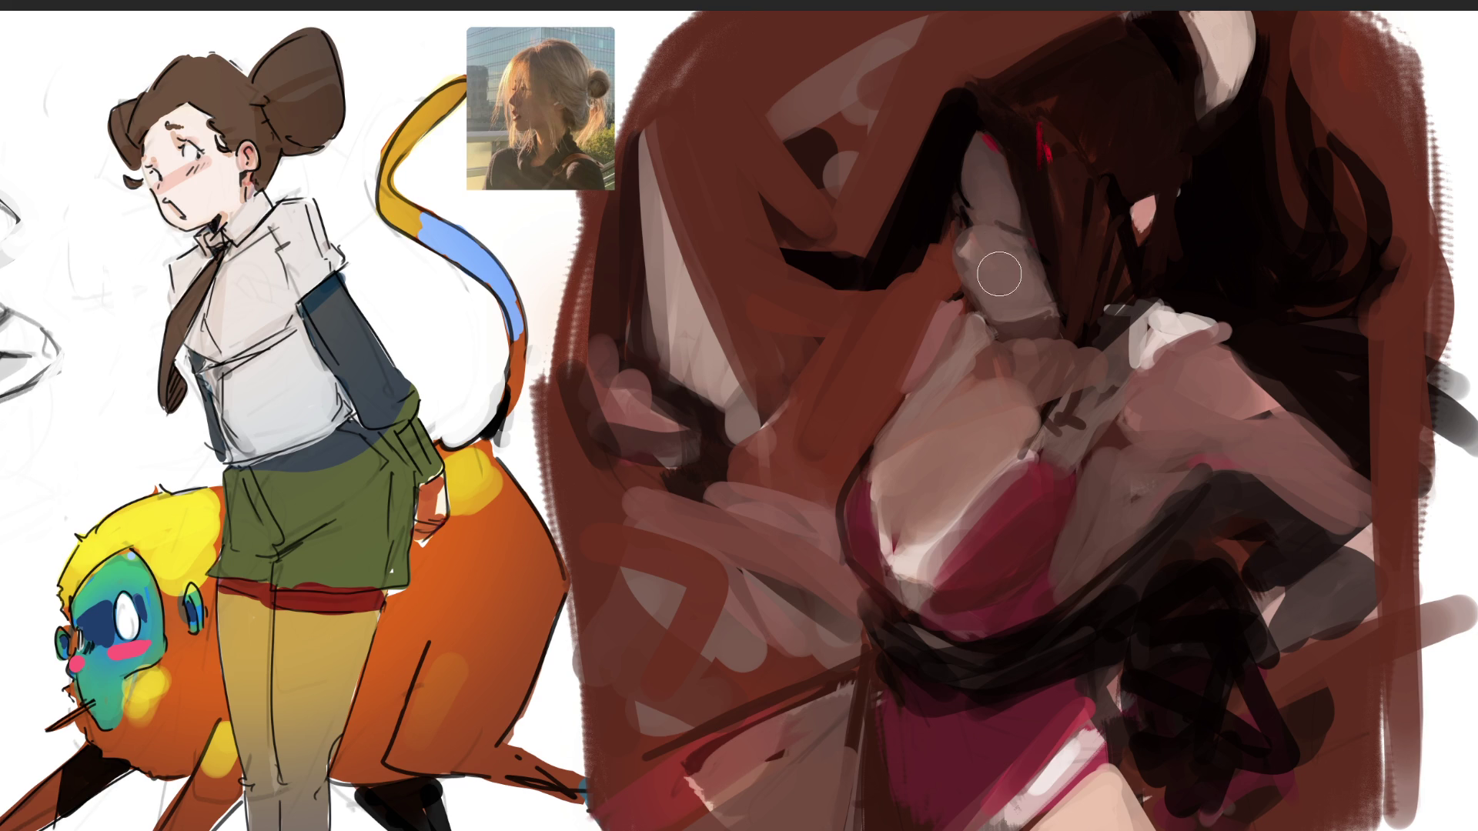
left_click_drag(991, 266, 985, 240)
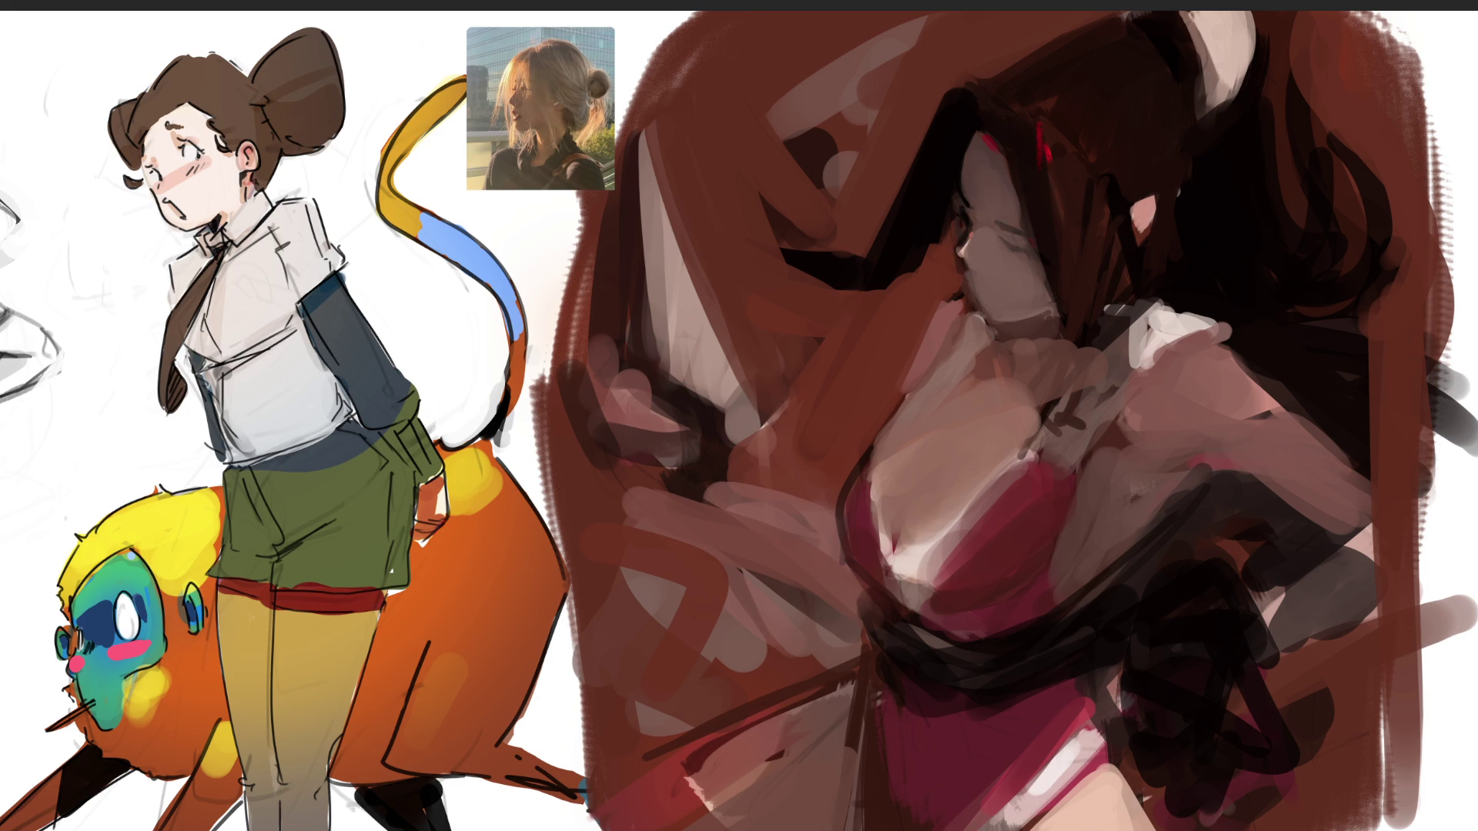
key("bracketleft")
key("bracketleft")
key("bracketleft")
- Add light pink highlights down the face's left edge, on the nose and on the neck
left_click_drag(976, 137, 966, 194)
left_click(1000, 235)
left_click_drag(963, 241, 960, 251)
left_click_drag(1013, 327, 1015, 362)
left_click_drag(1026, 337, 1024, 351)
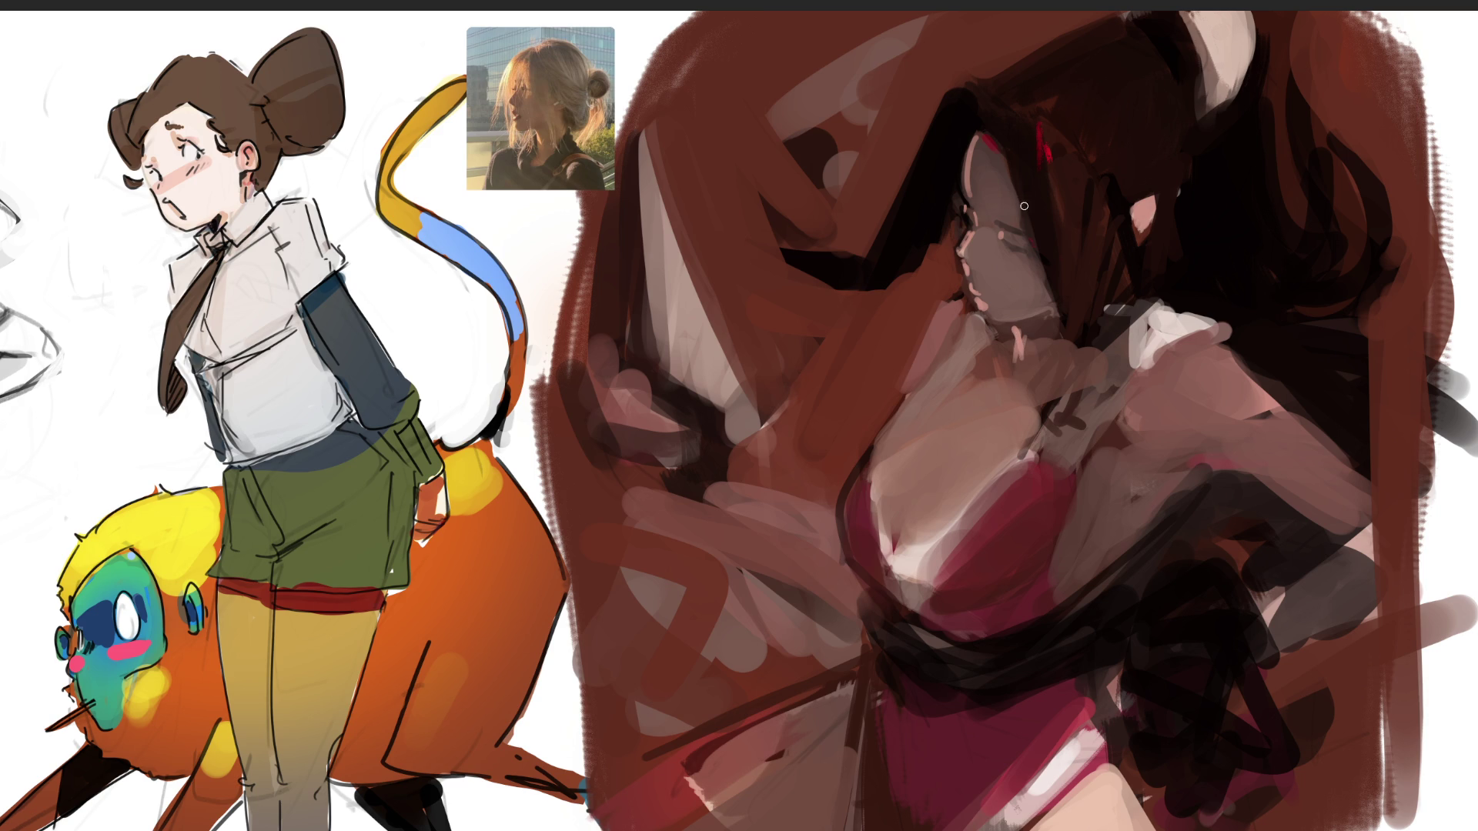
- Cover a trial pink shoulder highlight with red-brown and undo a red stroke near the face
left_click_drag(962, 312, 907, 381)
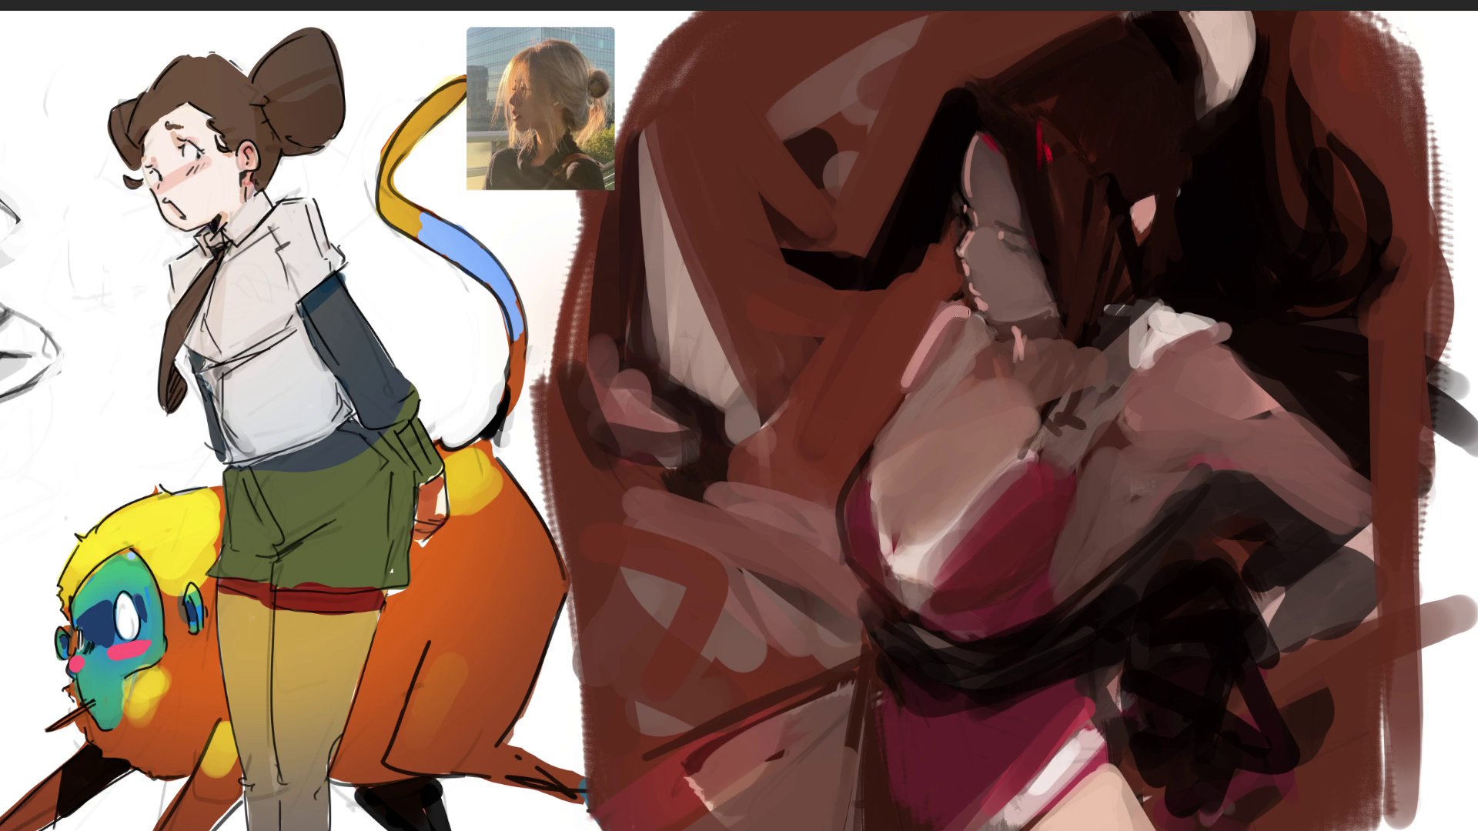
left_click_drag(963, 301, 910, 383)
left_click(1051, 143, "alt")
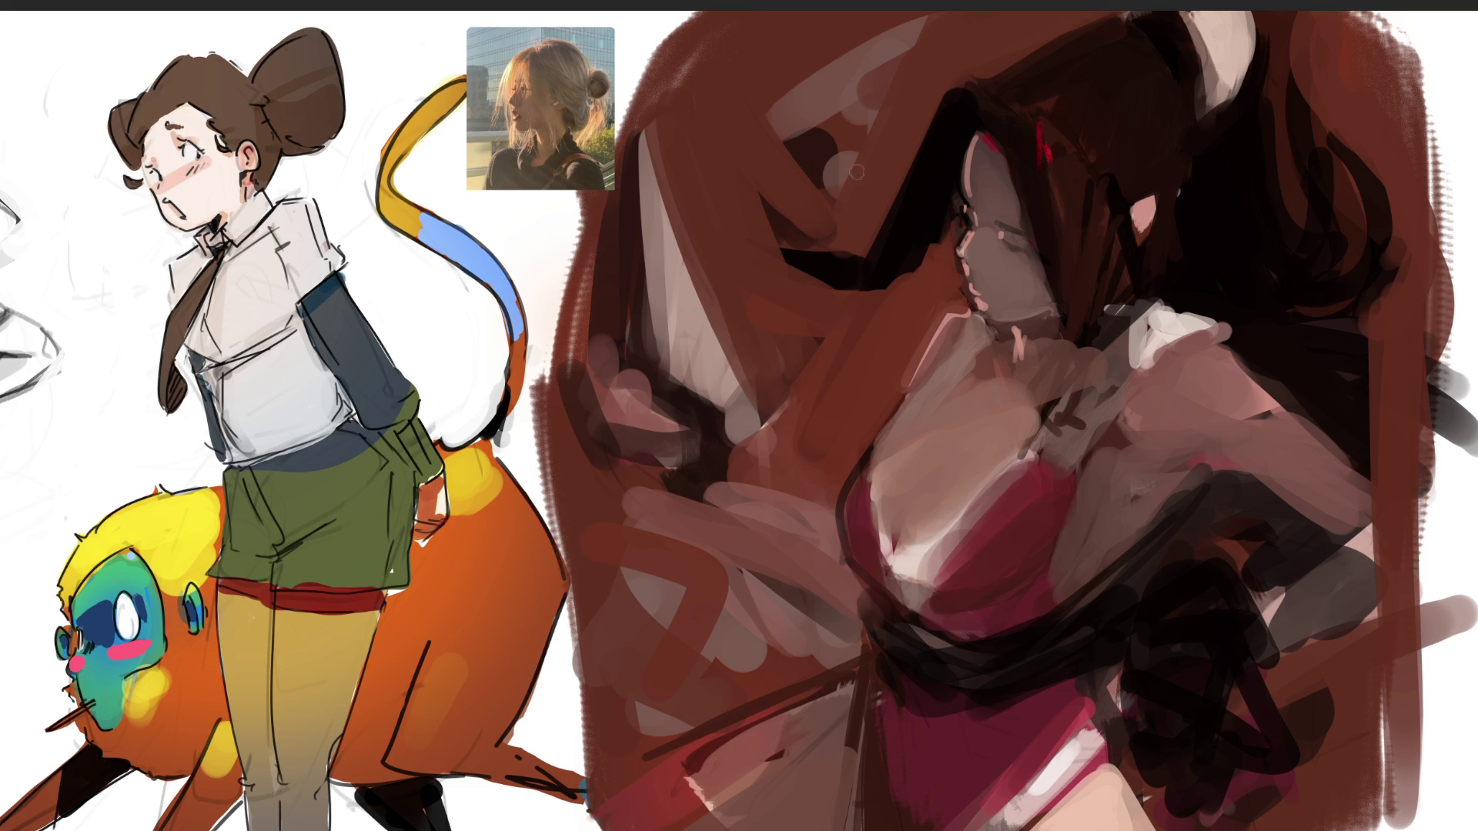
mouse_move(924, 262)
left_mouse_down()
mouse_move(971, 110)
mouse_move(957, 162)
left_mouse_up()
key("ctrl+z")
- Paint pale pink curves along the face edge and ribbon curls through the hair and headband
left_click_drag(961, 115, 897, 270)
left_click_drag(960, 115, 870, 277)
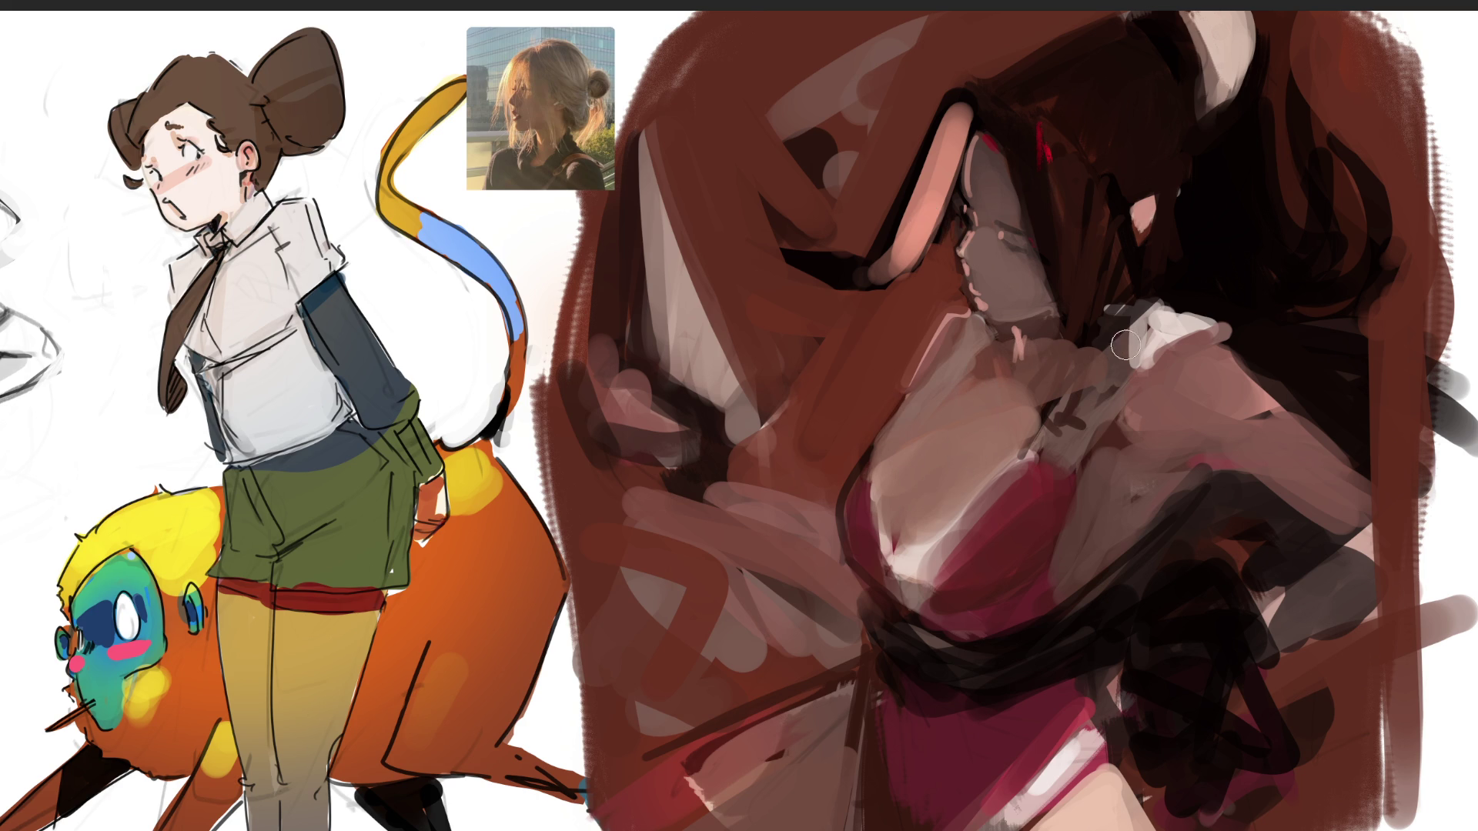
left_click_drag(1210, 132, 1181, 245)
left_click_drag(1206, 171, 1214, 270)
mouse_move(1108, 22)
left_mouse_down()
mouse_move(1010, 65)
mouse_move(866, 266)
mouse_move(811, 270)
mouse_move(885, 266)
mouse_move(904, 225)
left_mouse_up()
left_click_drag(959, 139, 931, 200)
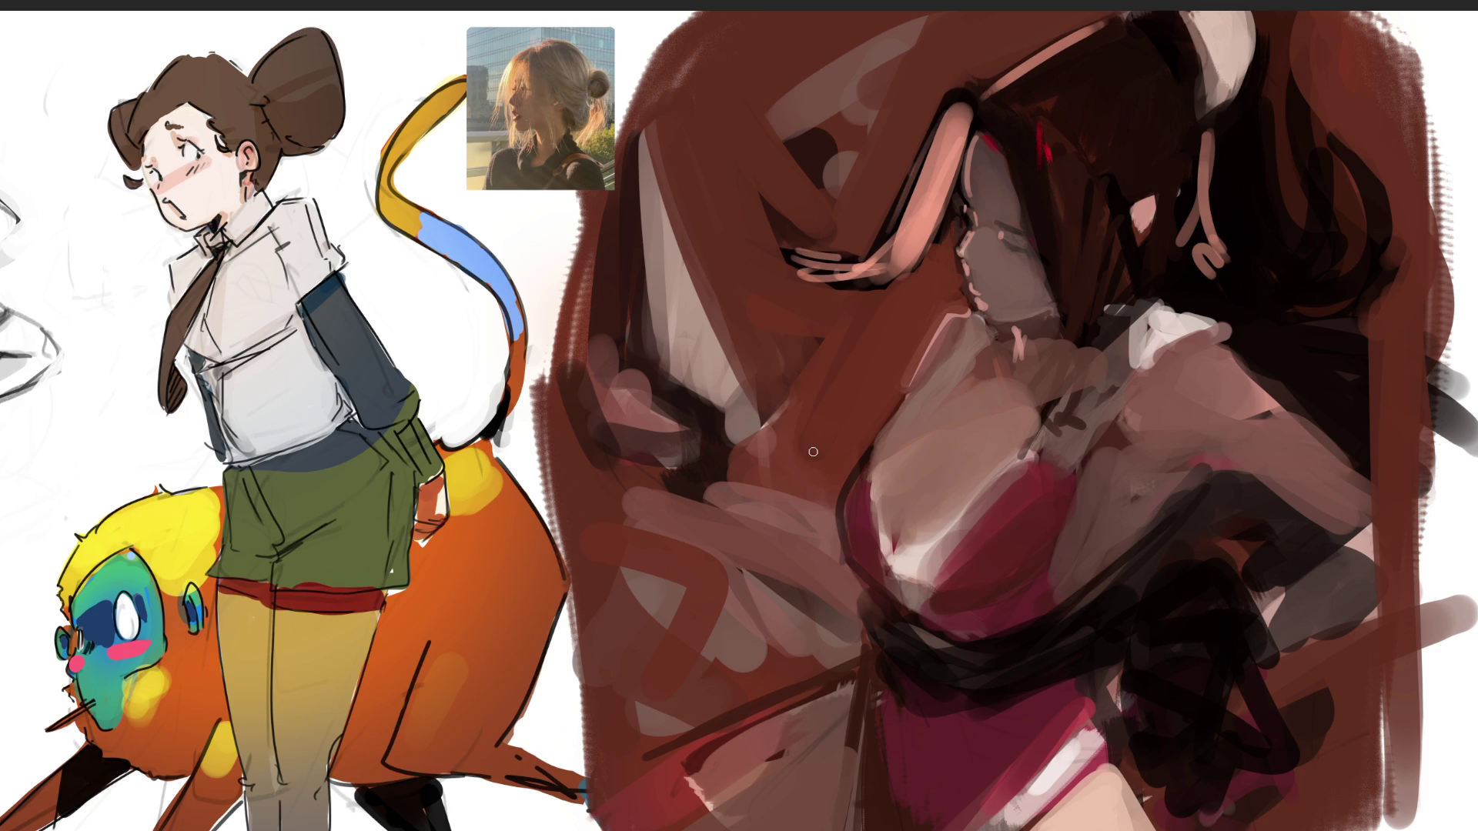
mouse_move(995, 136)
left_mouse_down()
mouse_move(988, 117)
mouse_move(1063, 332)
left_mouse_up()
left_click_drag(1018, 161, 1032, 261)
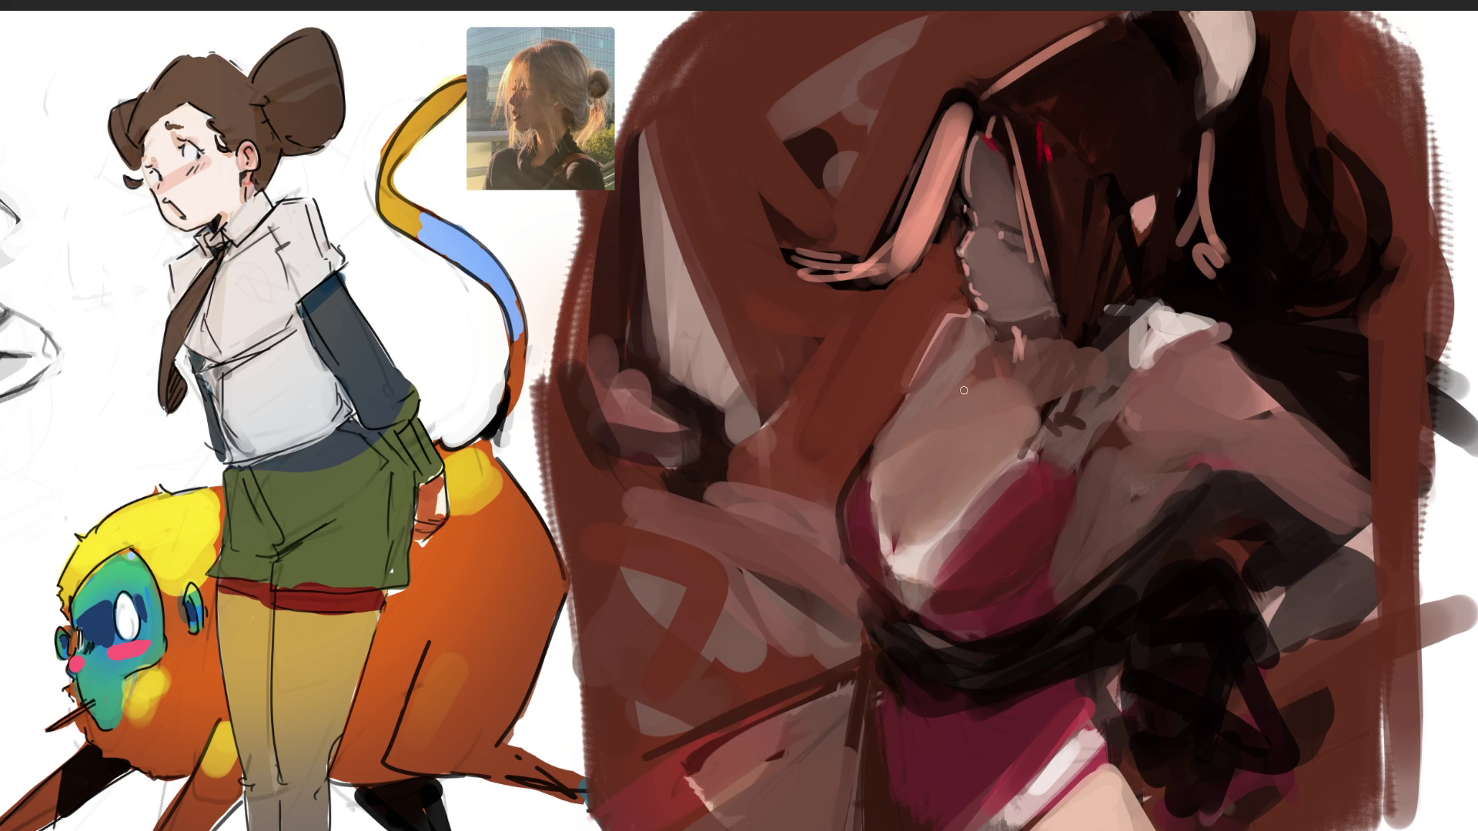
- Add pale pink and white highlight strokes along the woman's left chest edge
left_click_drag(966, 310, 901, 420)
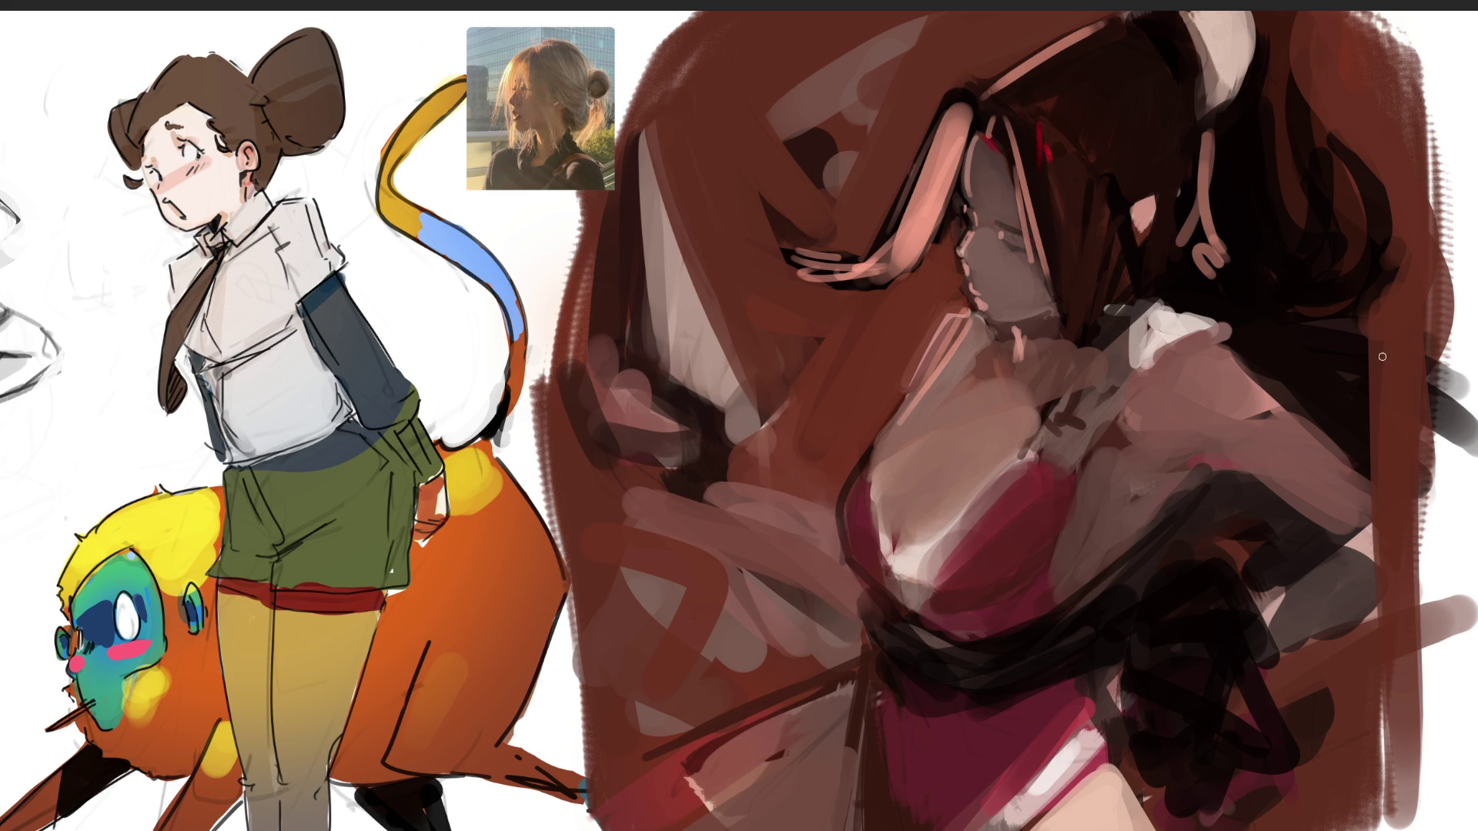
mouse_move(978, 321)
left_mouse_down()
mouse_move(884, 451)
mouse_move(852, 546)
left_mouse_up()
mouse_move(870, 466)
left_mouse_down()
mouse_move(847, 566)
mouse_move(959, 458)
left_mouse_up()
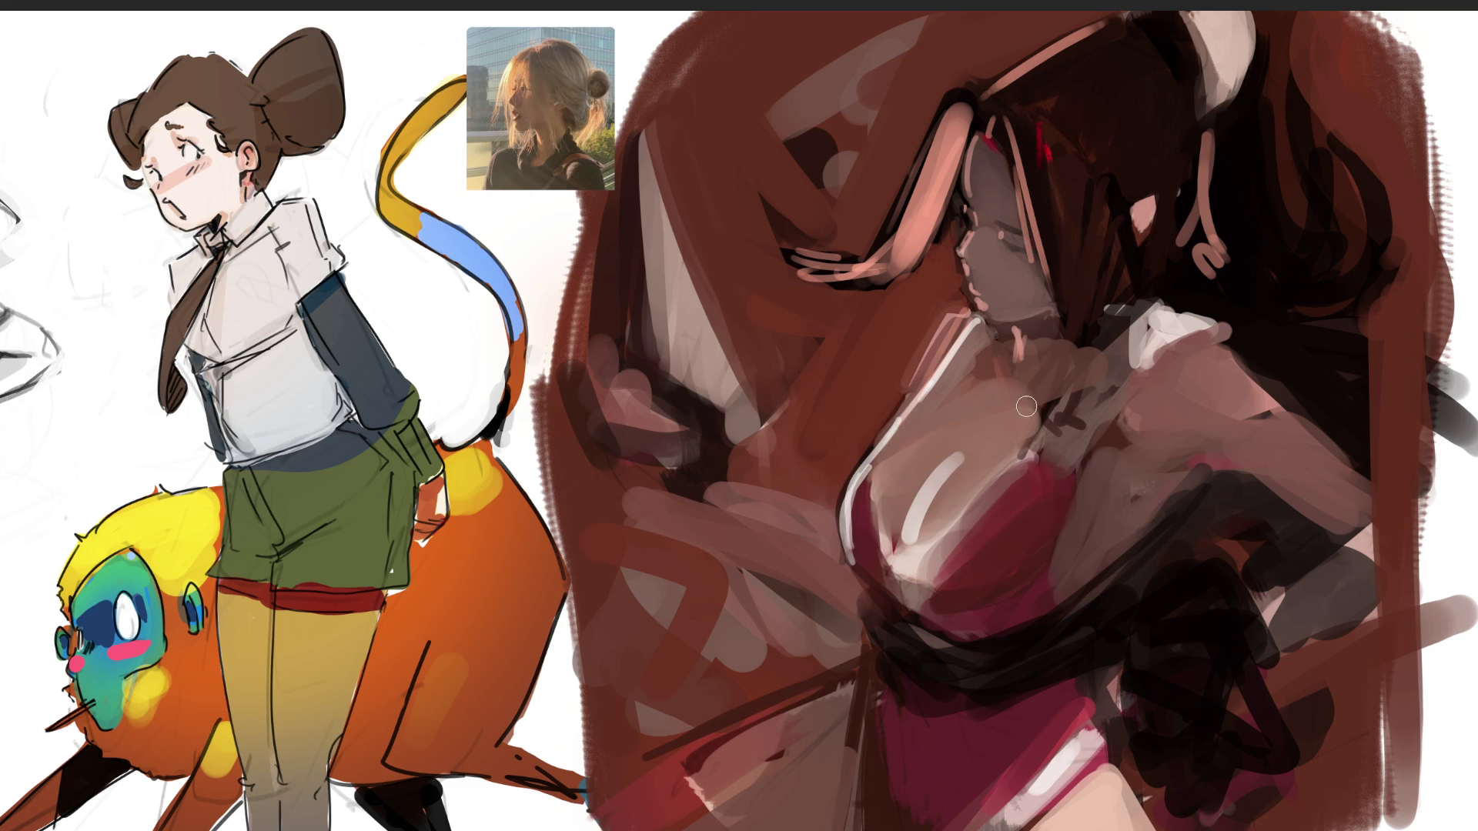
- Undo the curved chest highlight and repaint it as a short and a long pale stroke
key("ctrl+z")
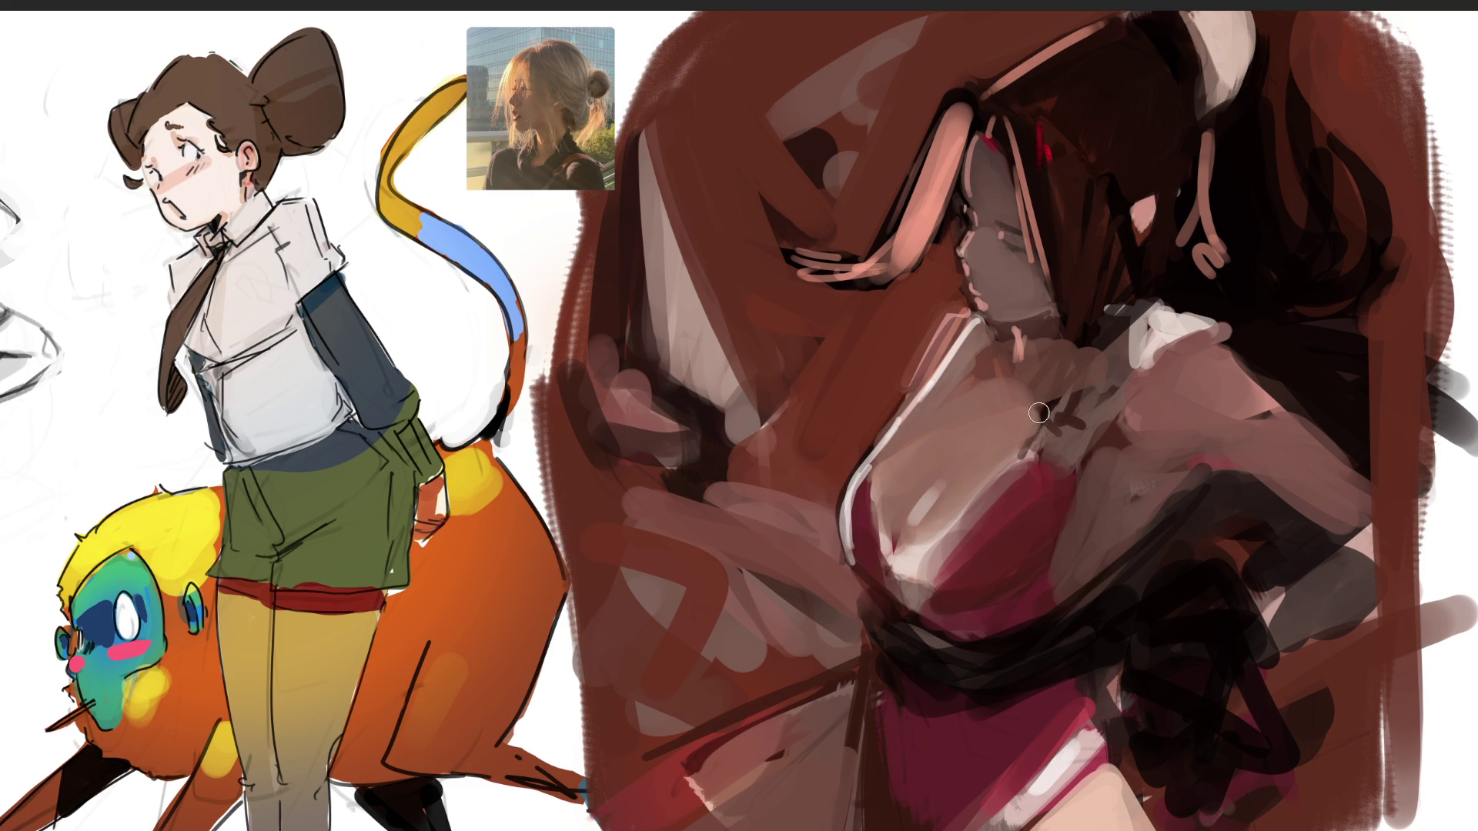
left_click_drag(926, 506, 959, 465)
mouse_move(1064, 392)
left_mouse_down()
mouse_move(1036, 460)
mouse_move(903, 574)
left_mouse_up()
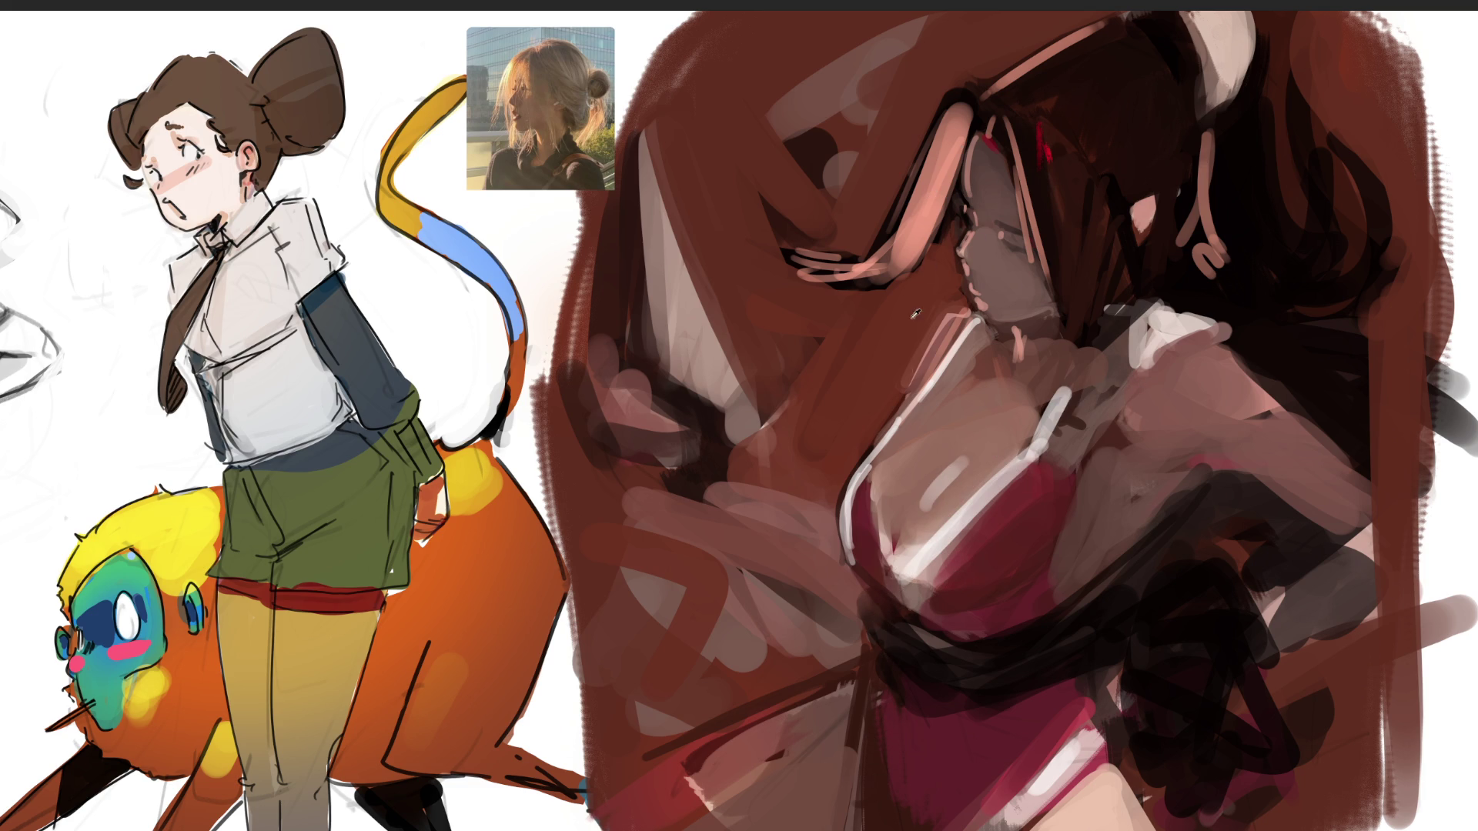
- Add pale pink strokes over the sash, lower-left stick, left arm, far left and near the eye
mouse_move(868, 605)
left_mouse_down()
mouse_move(887, 672)
mouse_move(863, 716)
left_mouse_up()
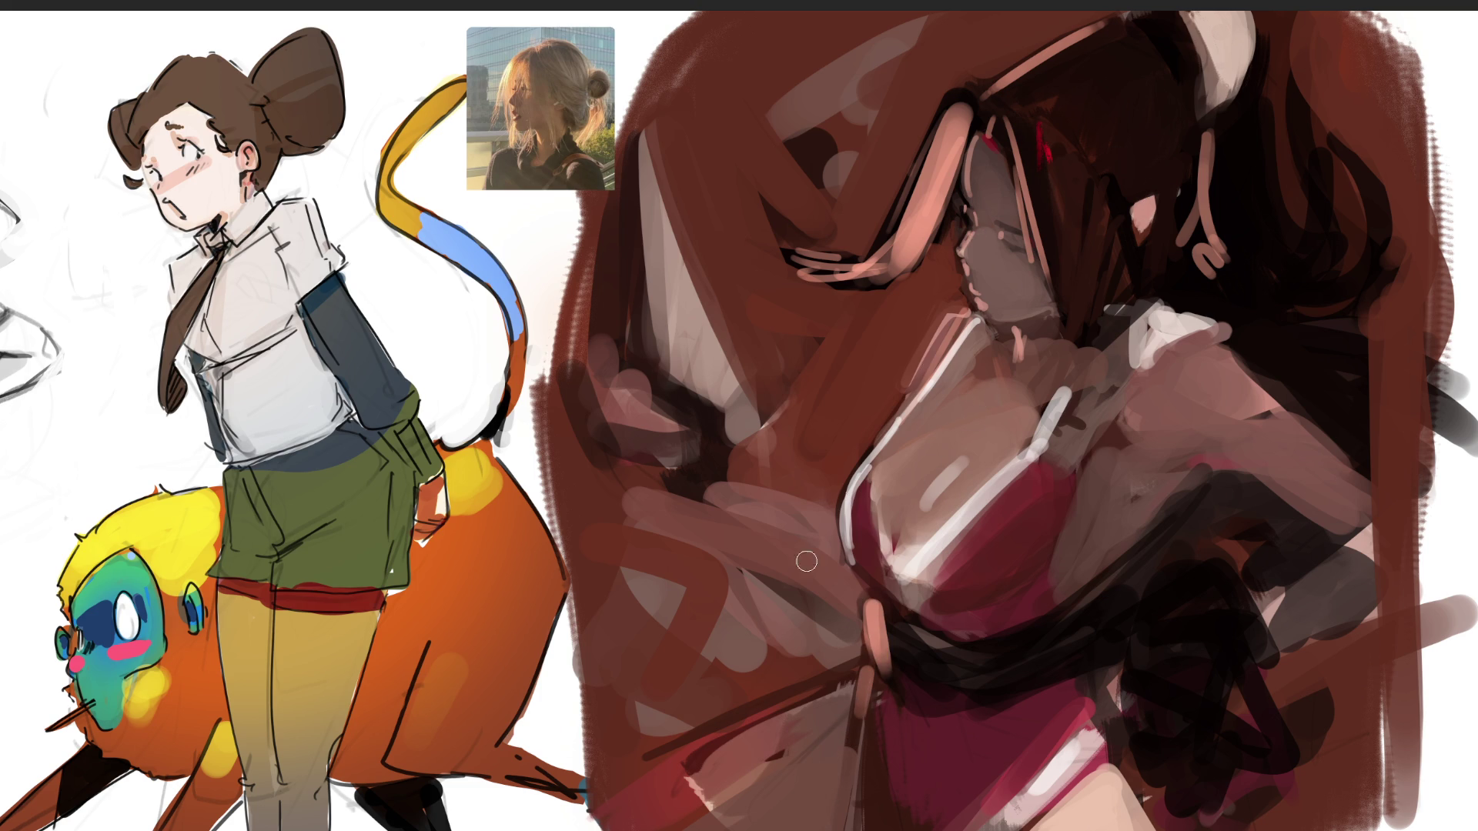
left_click_drag(692, 741, 802, 700)
left_click_drag(676, 773, 851, 682)
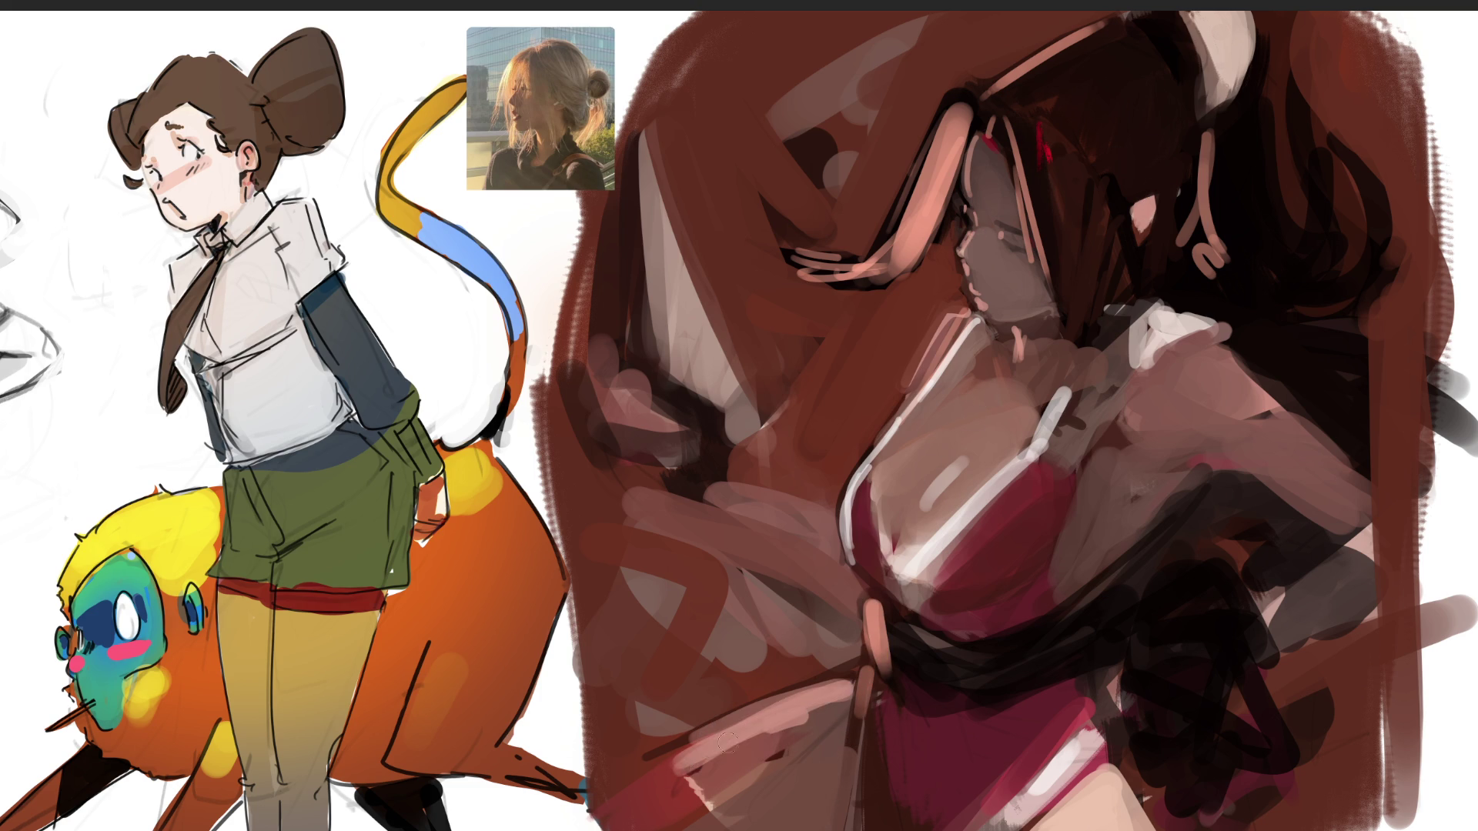
left_click_drag(647, 805, 782, 723)
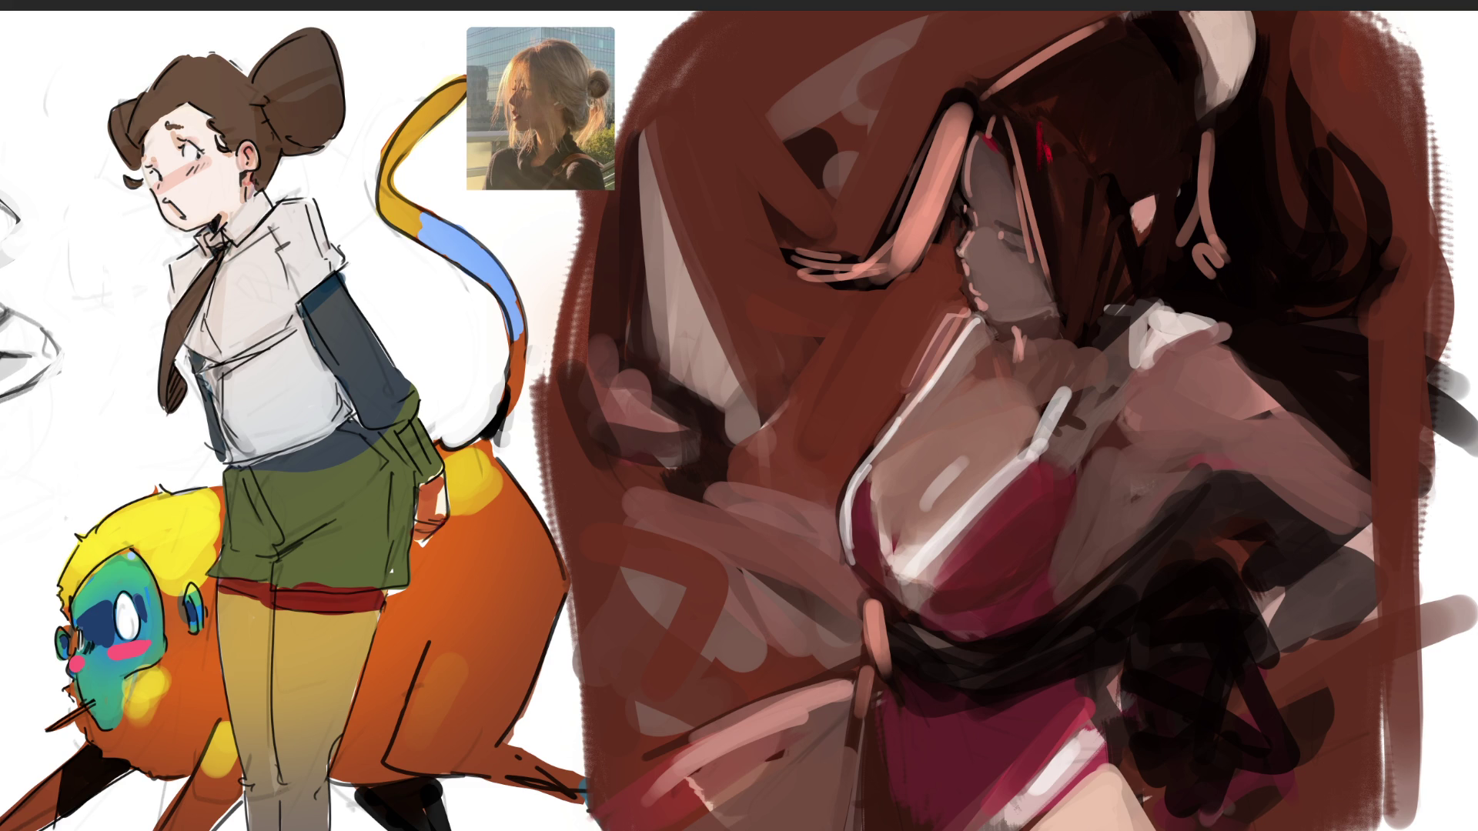
mouse_move(750, 492)
left_mouse_down()
mouse_move(704, 485)
mouse_move(851, 508)
left_mouse_up()
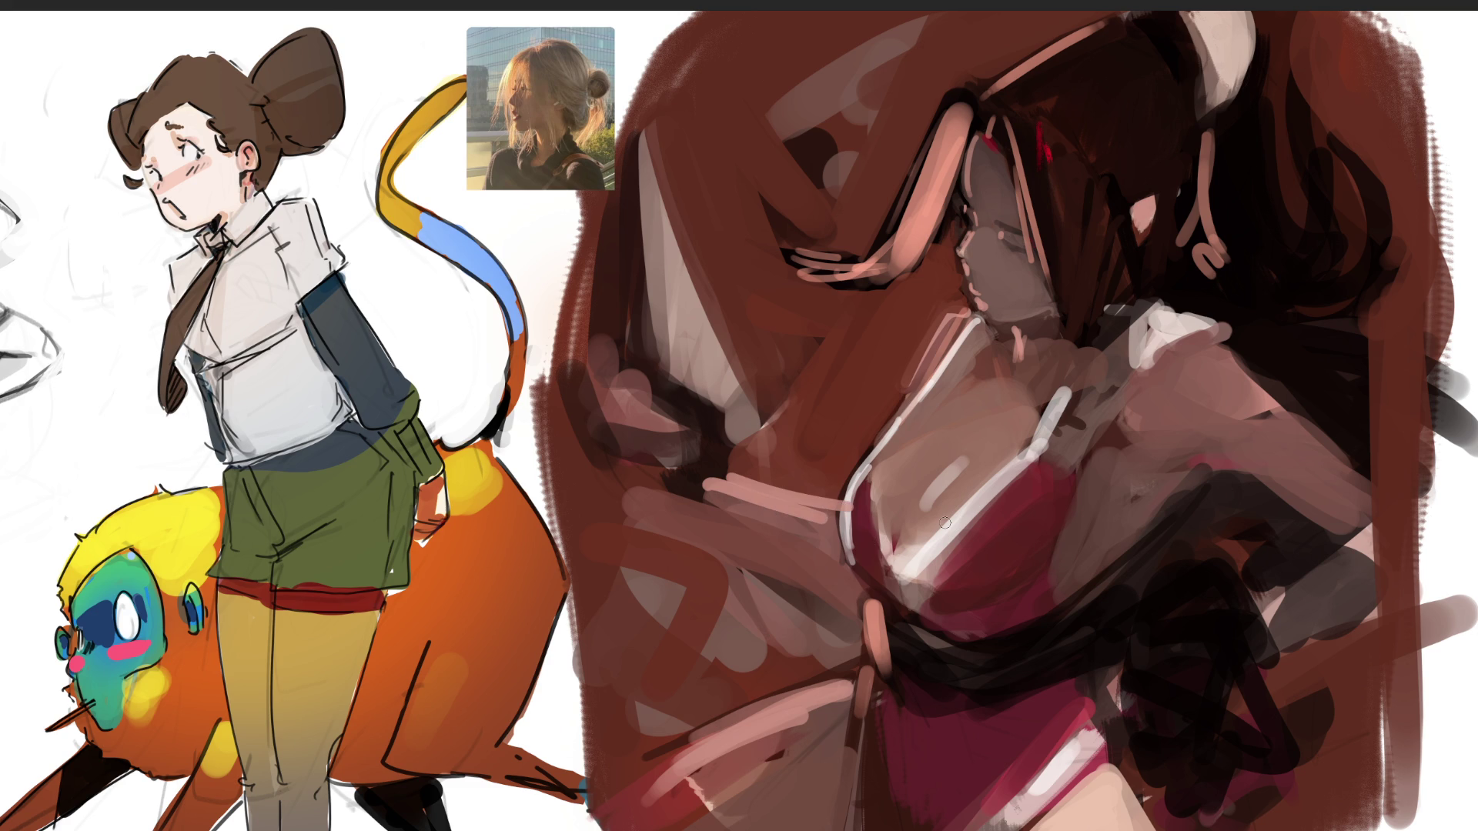
left_click_drag(639, 485, 785, 586)
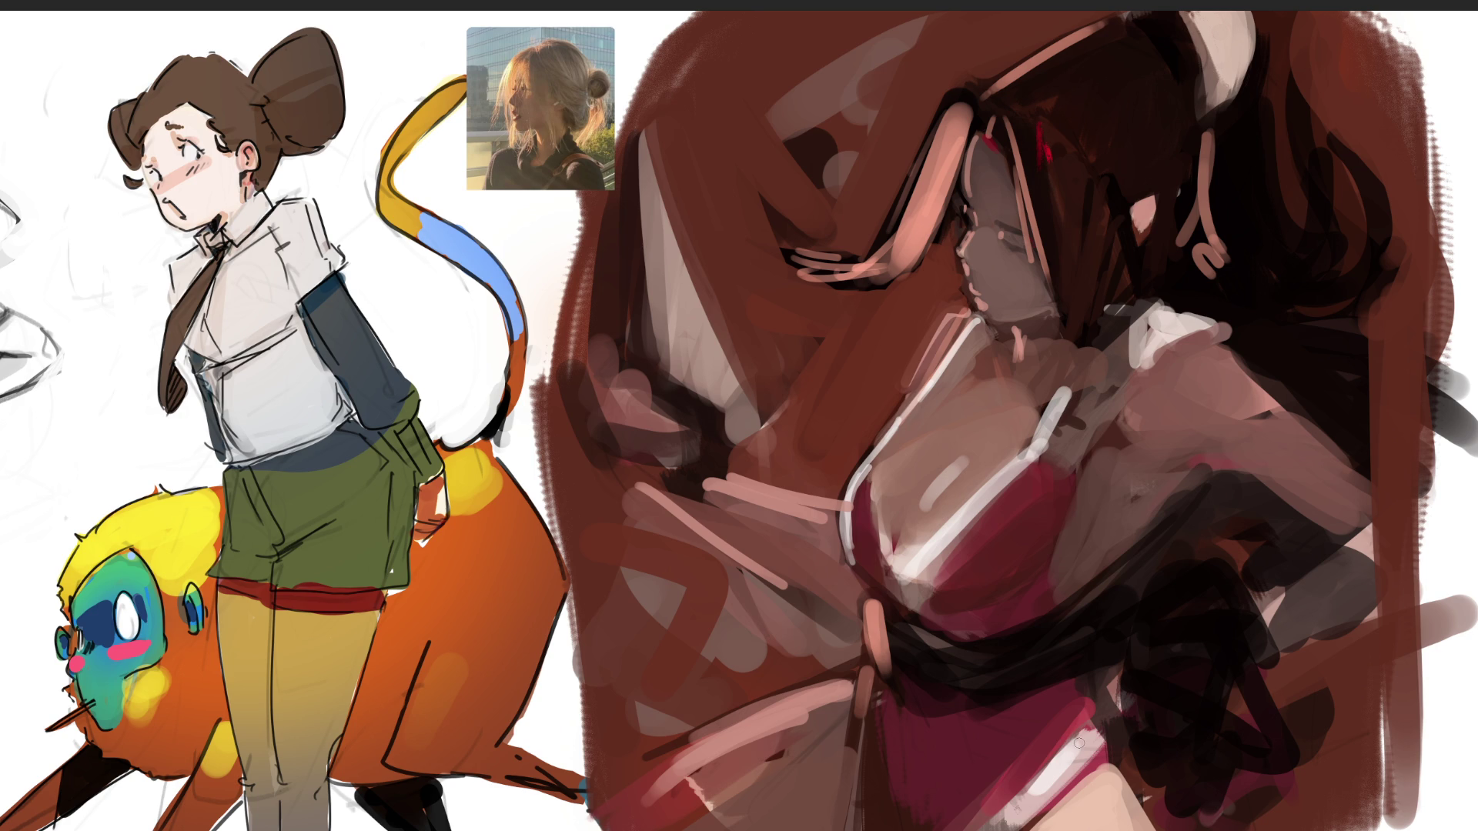
left_click_drag(585, 333, 596, 442)
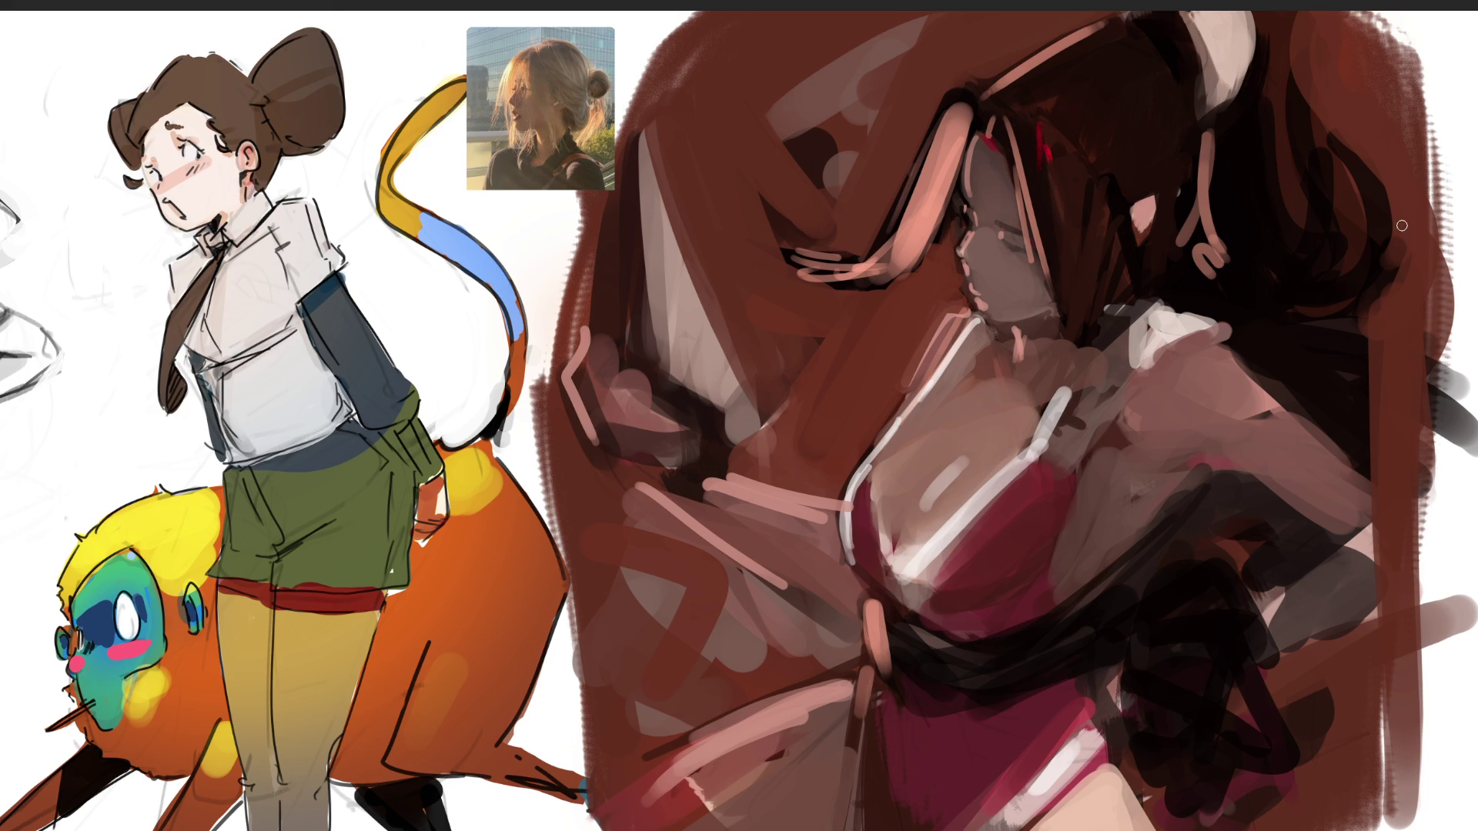
left_click_drag(1000, 249, 1002, 260)
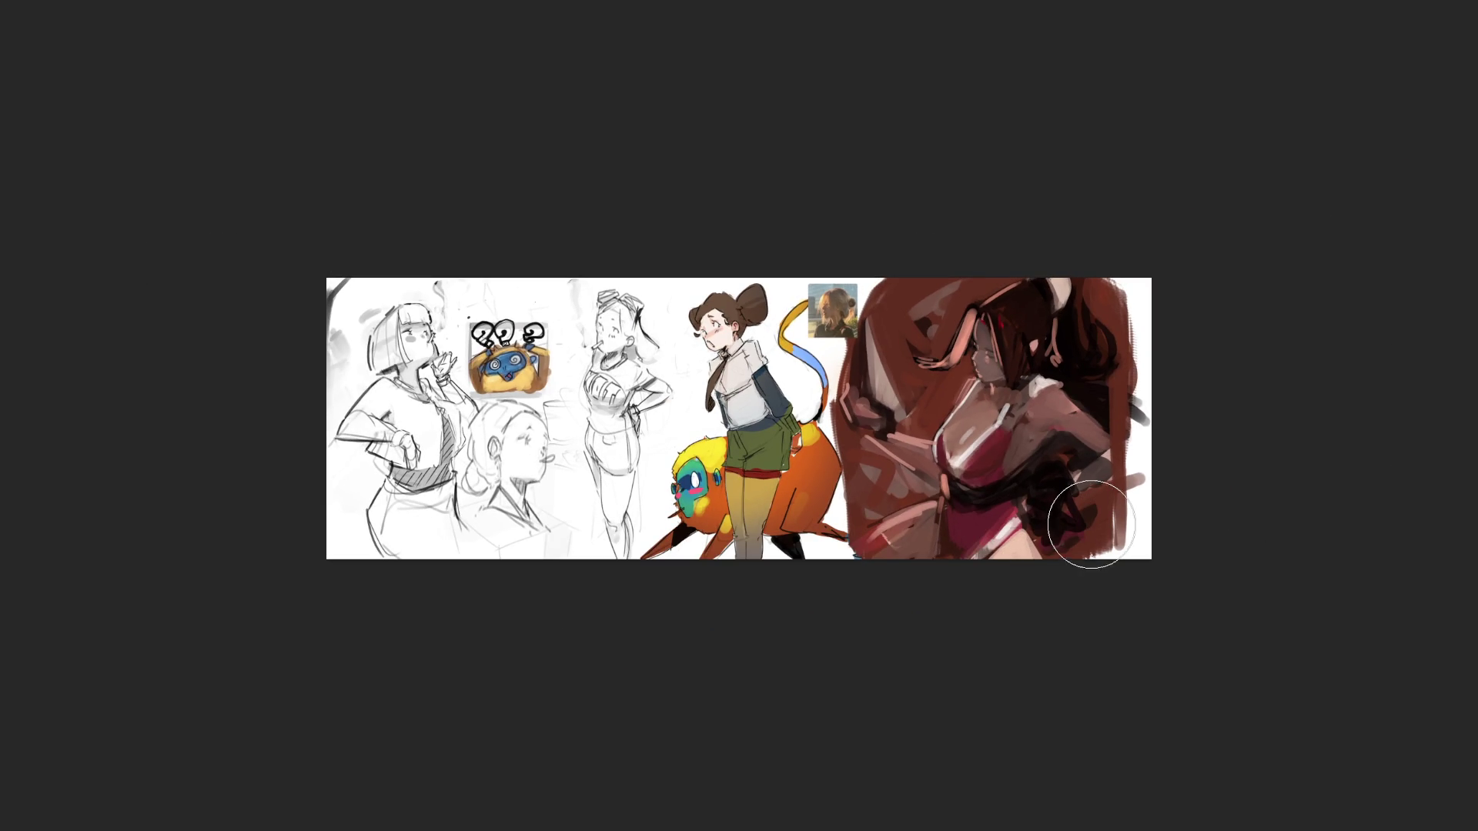
- Brush brown over the woman's portrait, then undo so it and the reference photo disappear
mouse_move(1059, 304)
left_mouse_down()
mouse_move(990, 528)
mouse_move(875, 372)
mouse_move(940, 580)
mouse_move(1103, 373)
mouse_move(1074, 531)
left_mouse_up()
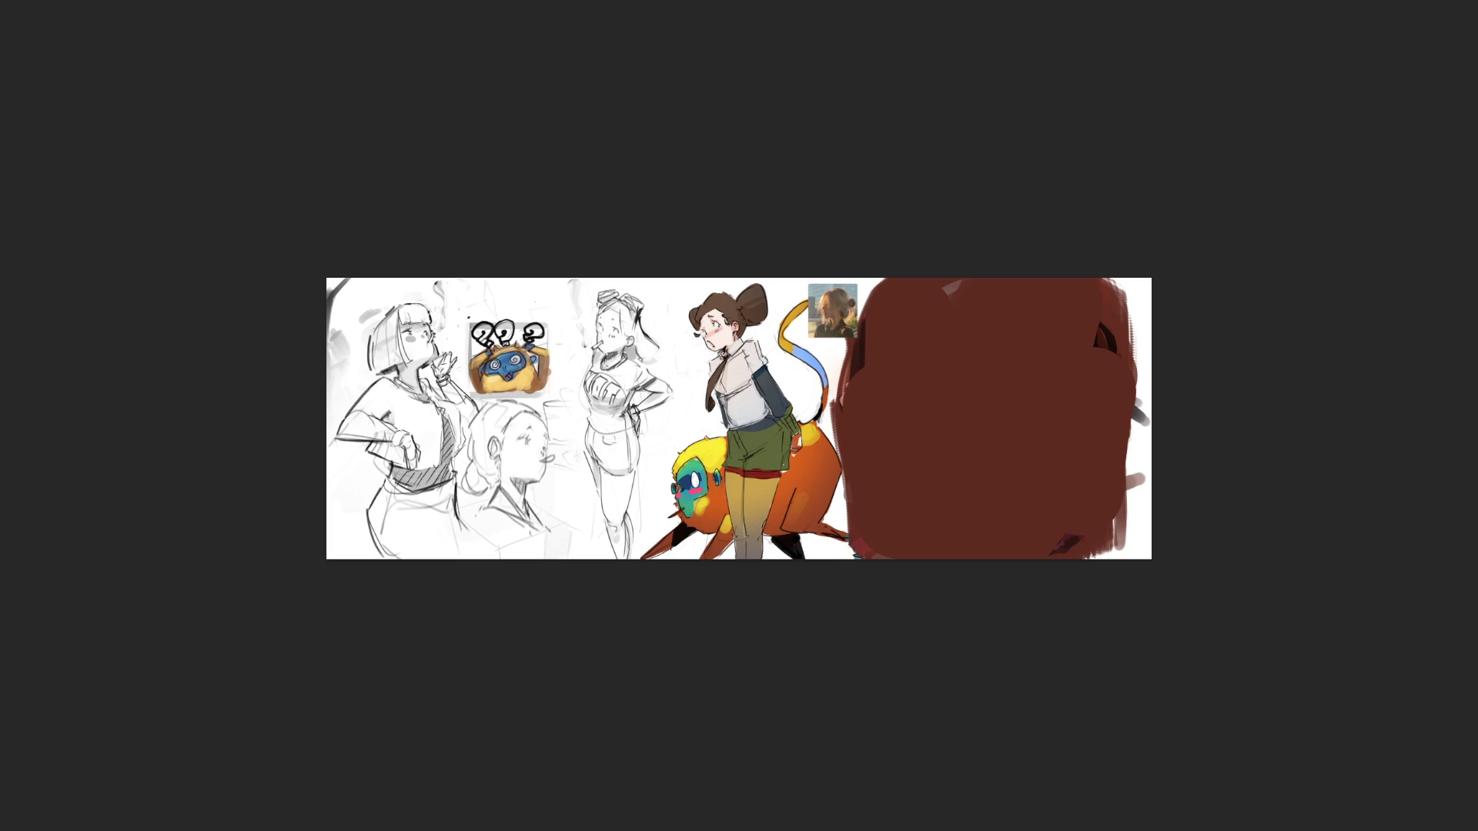
key("ctrl+z")
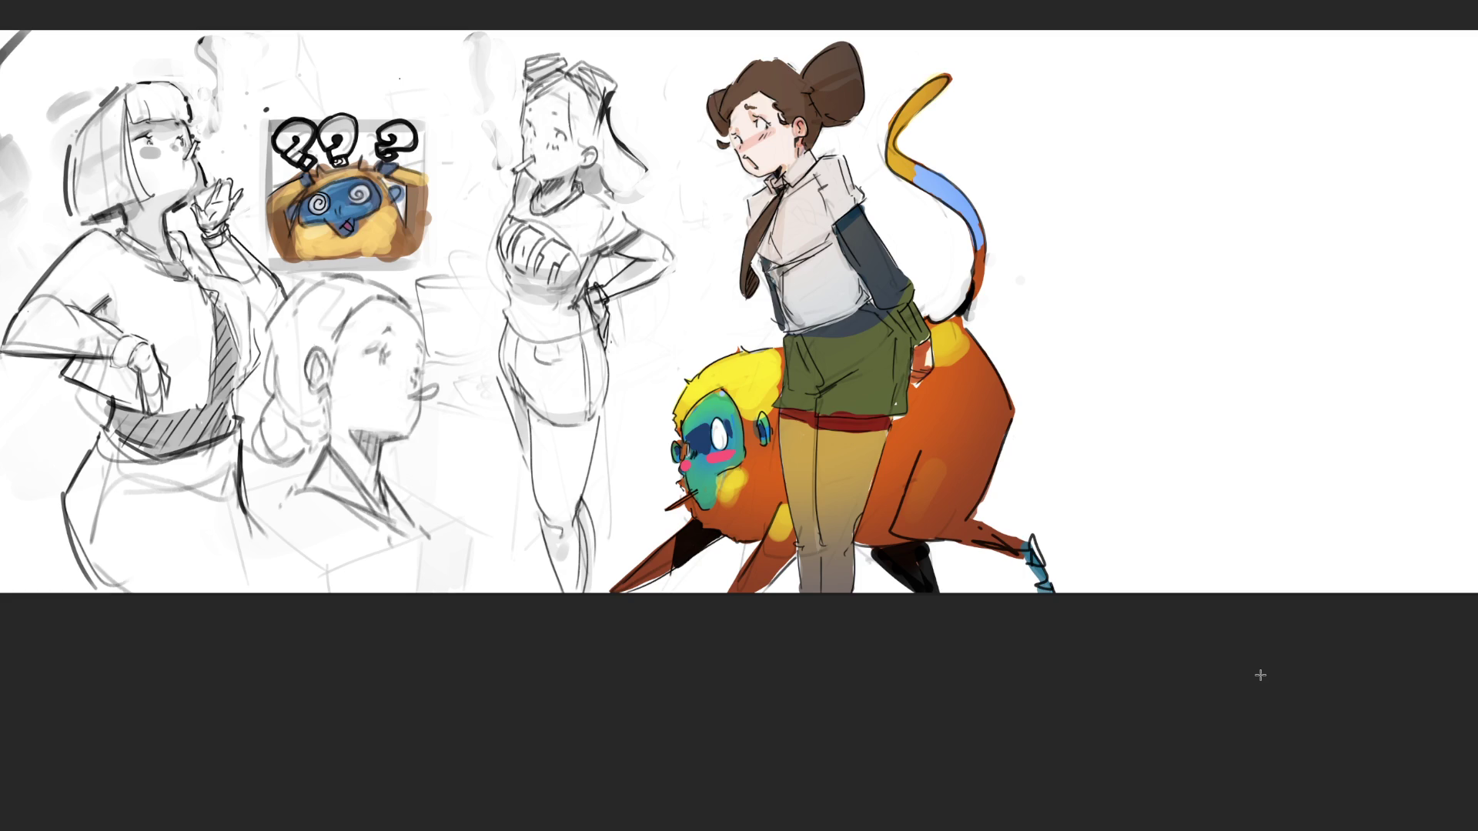
- Brush the letters B, R and B in dark grey, stacked vertically on the empty canvas area
left_click(1031, 117)
left_click_drag(1031, 111, 1059, 219)
left_click_drag(993, 131, 1066, 219)
left_click_drag(1085, 281, 1121, 389)
mouse_move(1054, 304)
left_mouse_down()
mouse_move(1124, 239)
mouse_move(1231, 382)
left_mouse_up()
left_click(1136, 481)
left_click_drag(1154, 431, 1109, 568)
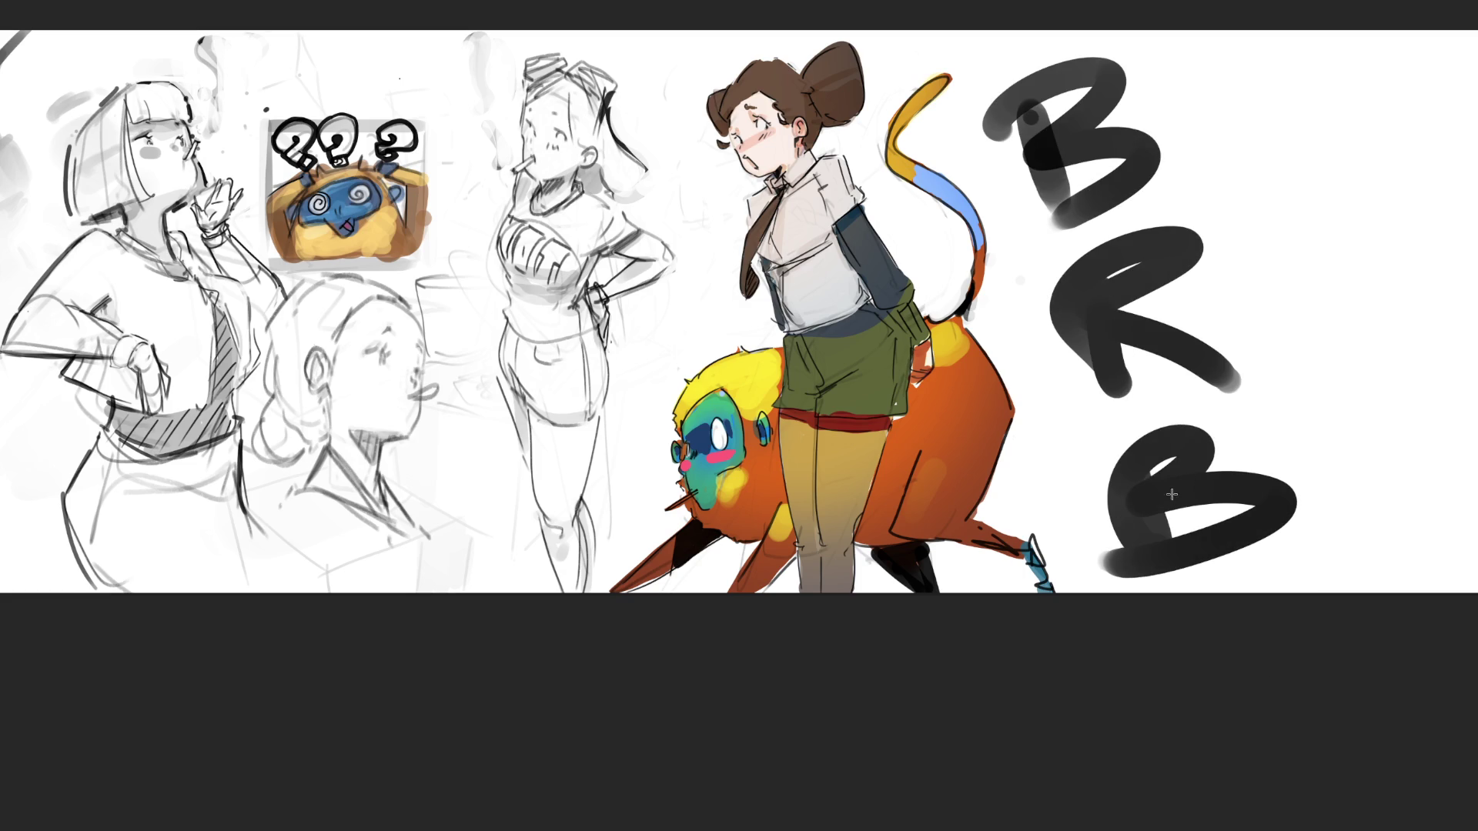